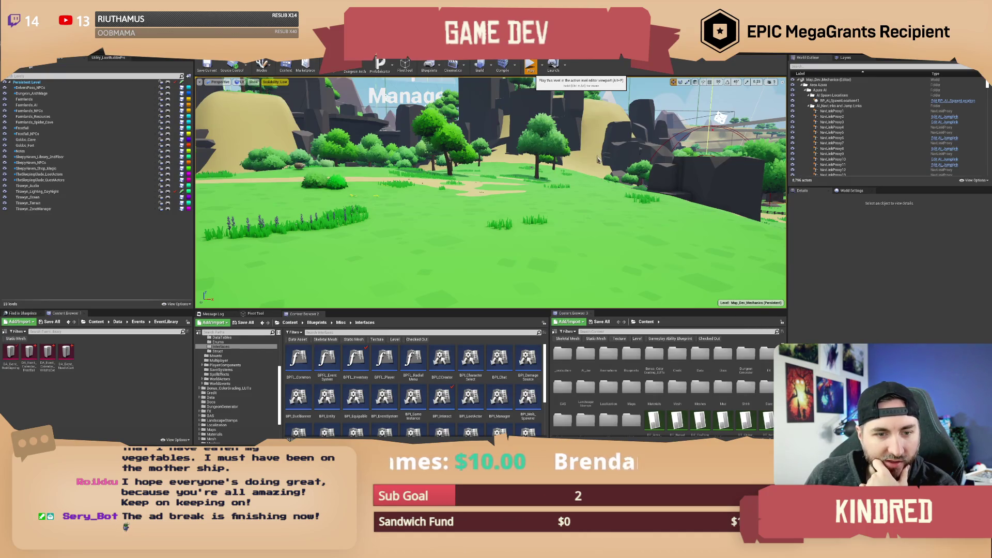
Start Play In Editor and submit a /setseason command through the in-game chat.
{"action": "key", "text": "alt+p"}
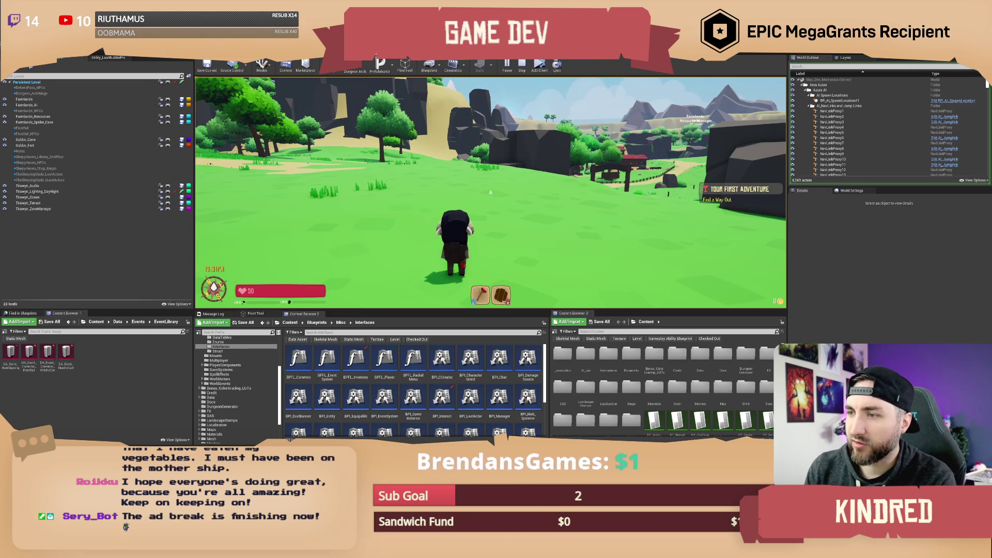
{"action": "key", "text": "Return"}
{"action": "type", "text": "/s"}
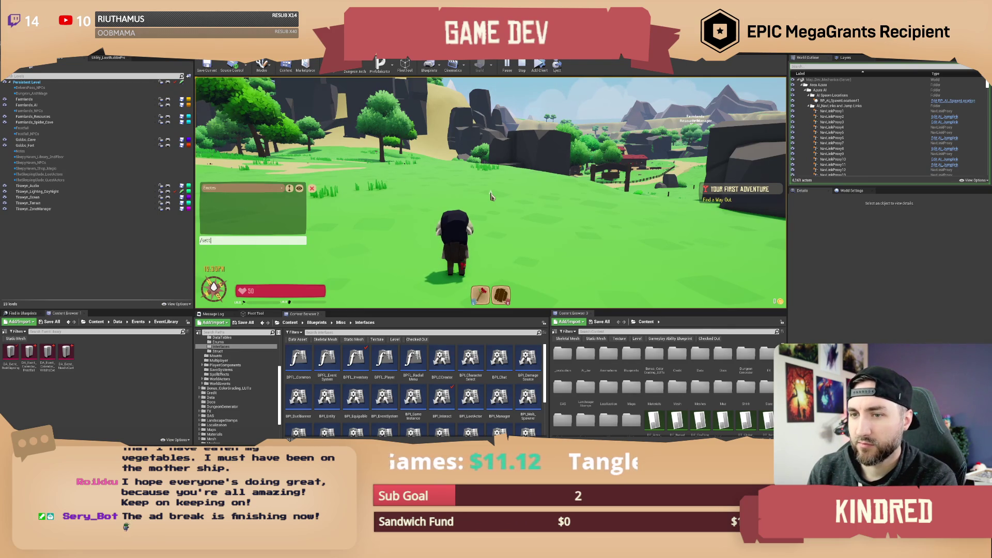
{"action": "type", "text": "etseason winter"}
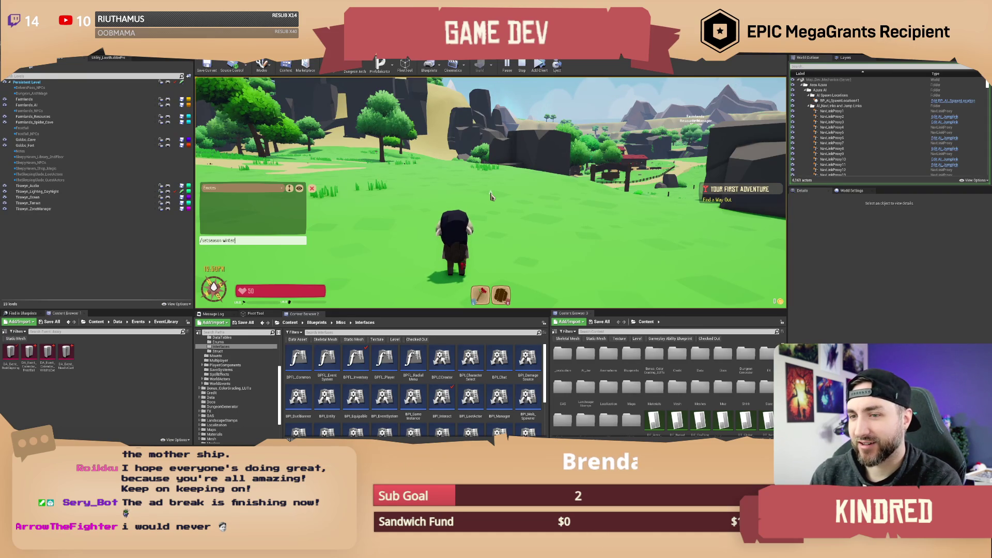
{"action": "key", "text": "Return"}
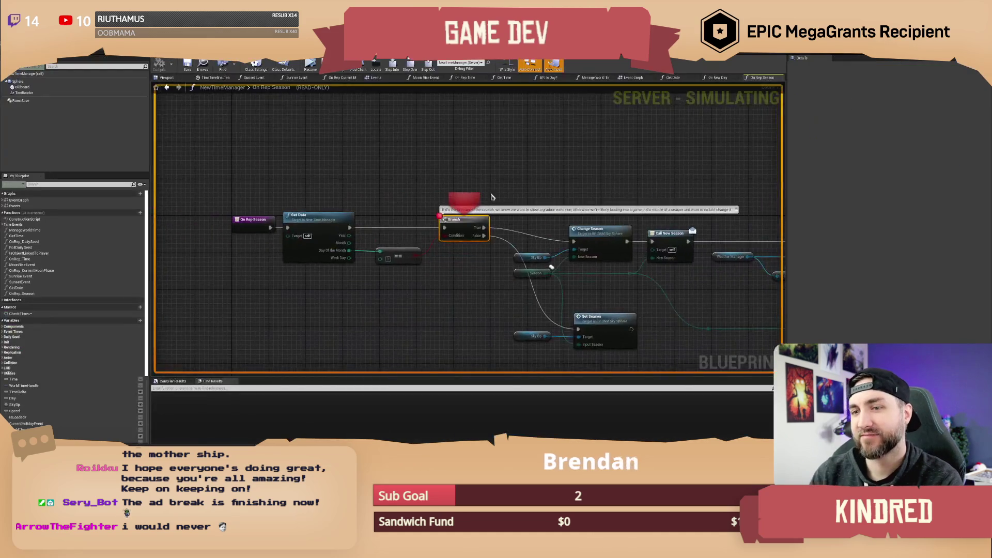
Resume from On Rep Season and step through Branch, Set Play Rate and WeatherChange timeline to Weather FX.
{"action": "left_click", "coordinate": [311, 69]}
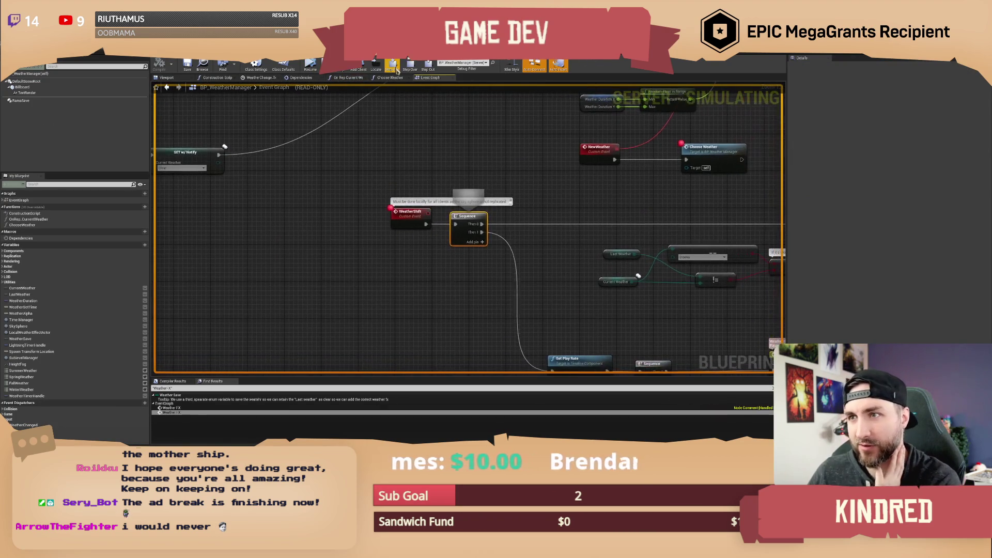
{"action": "left_click", "coordinate": [395, 67]}
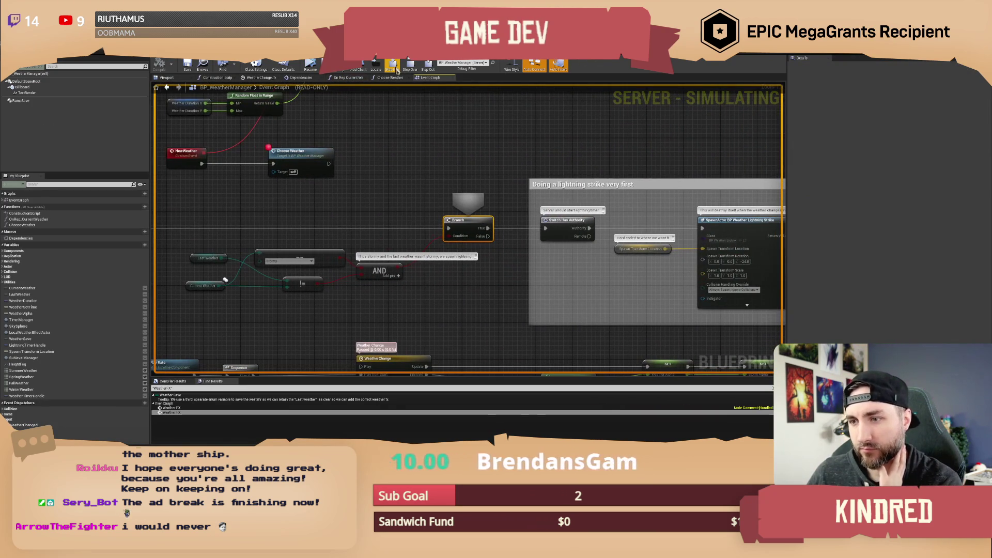
{"action": "left_click", "coordinate": [395, 68]}
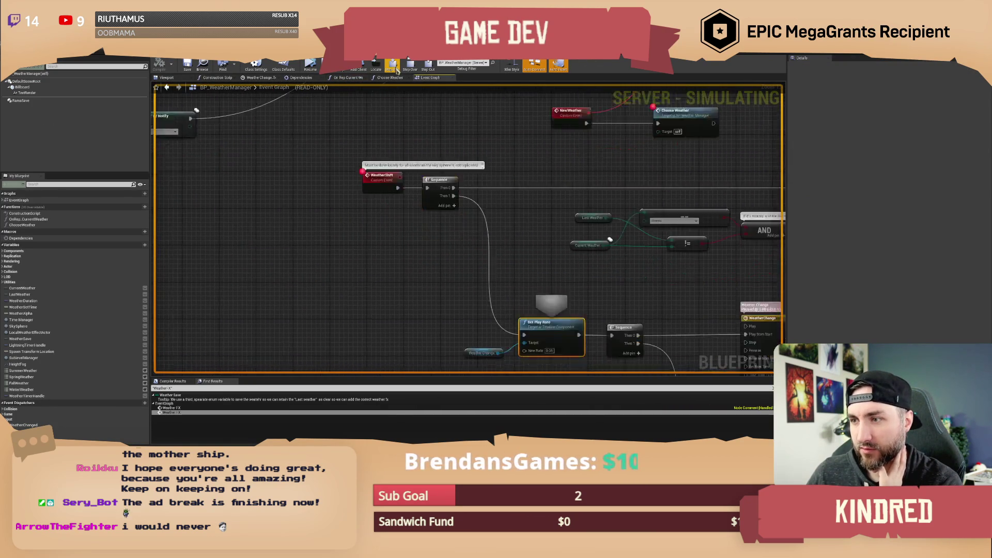
{"action": "left_click", "coordinate": [396, 69]}
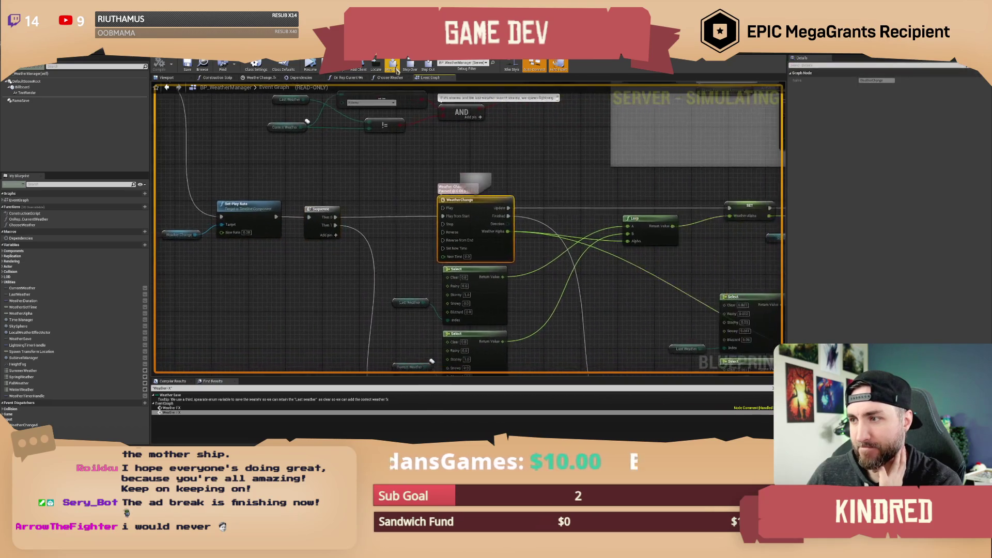
{"action": "key", "text": "F11"}
{"action": "key", "text": "F11"}
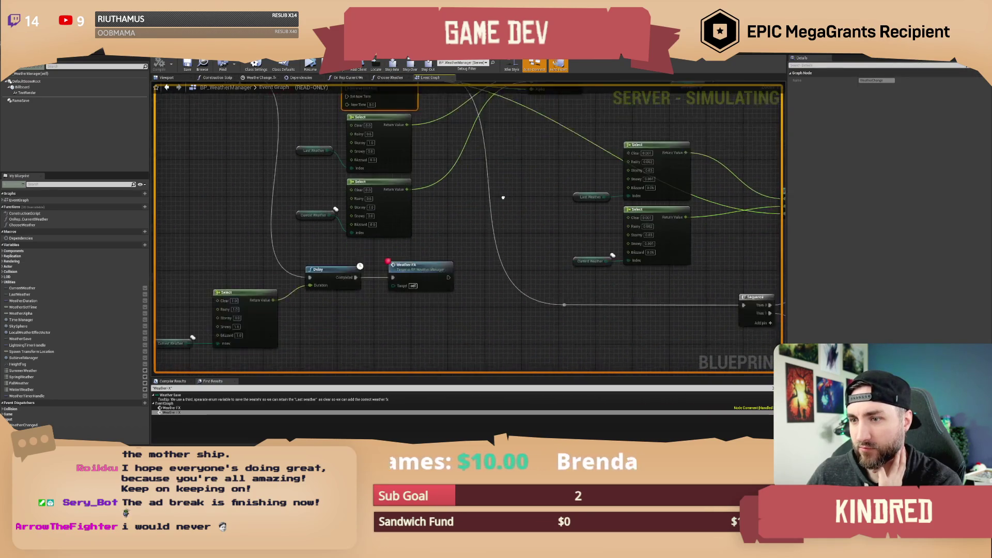
{"action": "key", "text": "F11"}
{"action": "key", "text": "F11"}
{"action": "key", "text": "F11"}
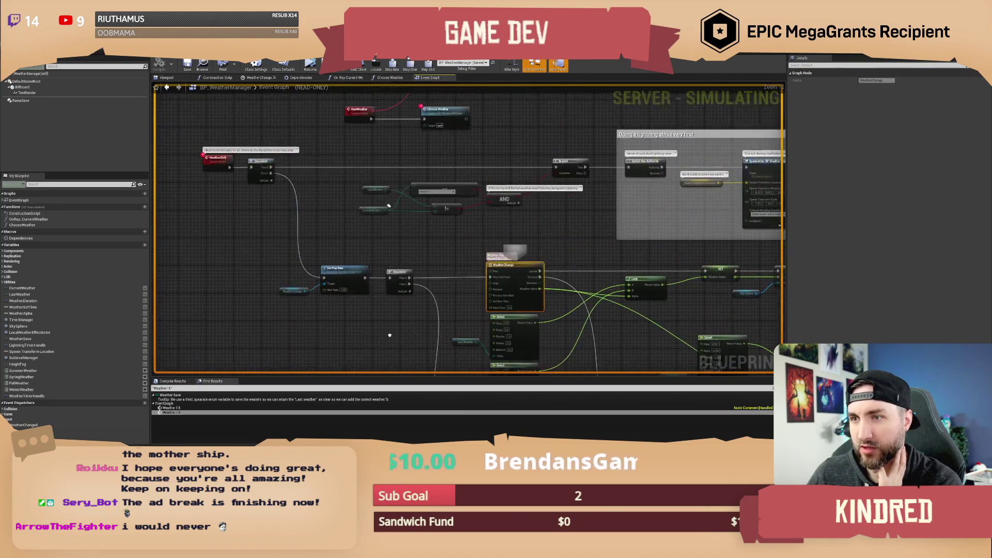
{"action": "key", "text": "F11"}
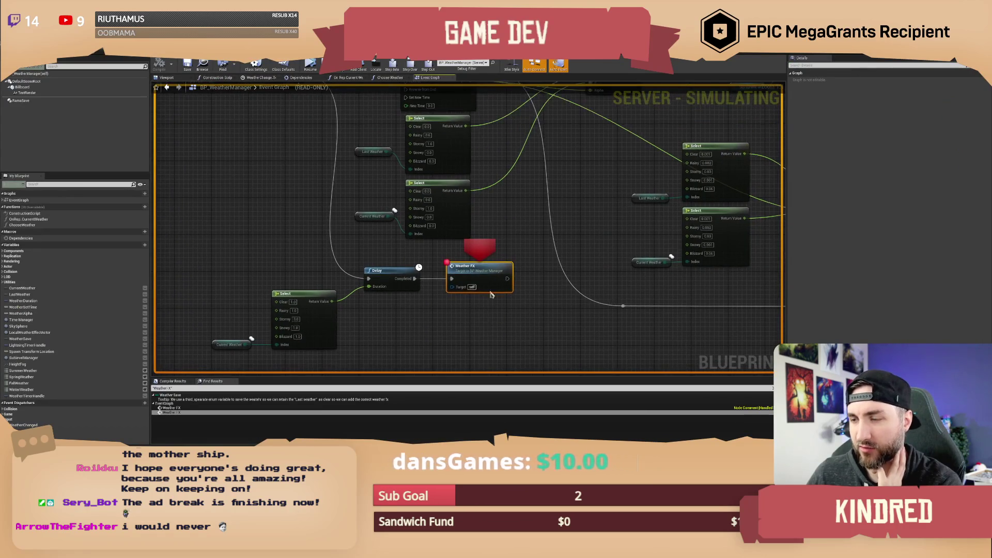
Step through WeatherFX, Call Weather Changed, Sequence and RespawnEffects' Is Valid check, then resume the game.
{"action": "left_click", "coordinate": [393, 65]}
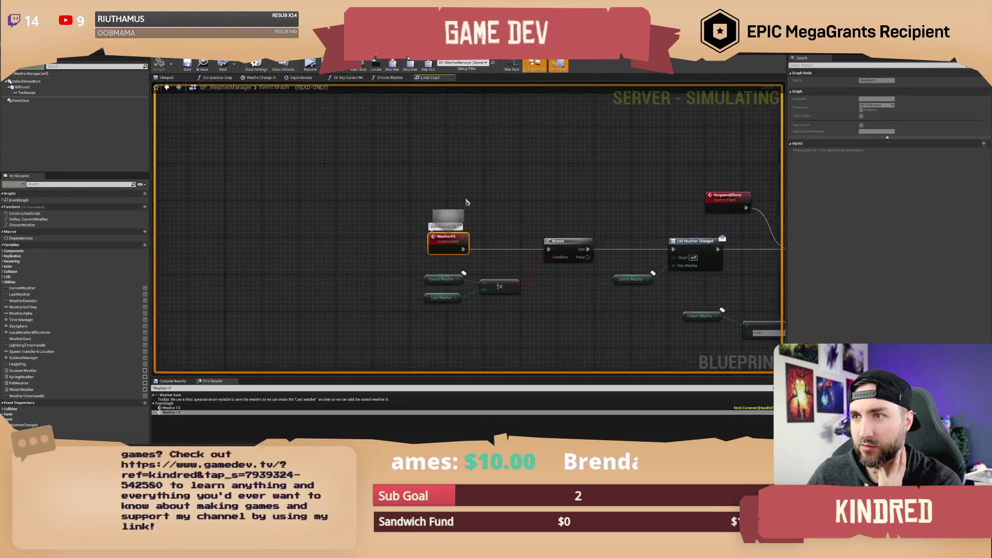
{"action": "left_click", "coordinate": [411, 65]}
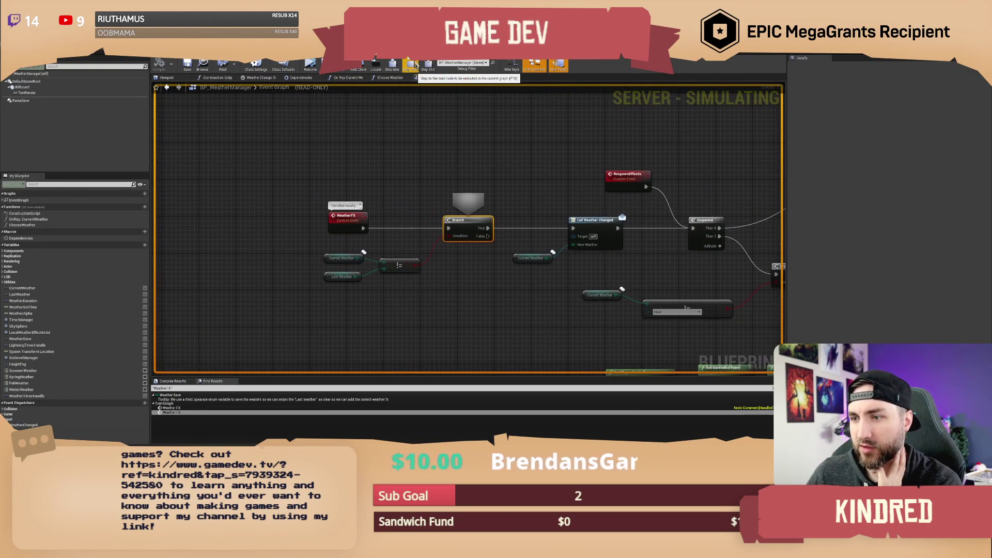
{"action": "left_click", "coordinate": [415, 66]}
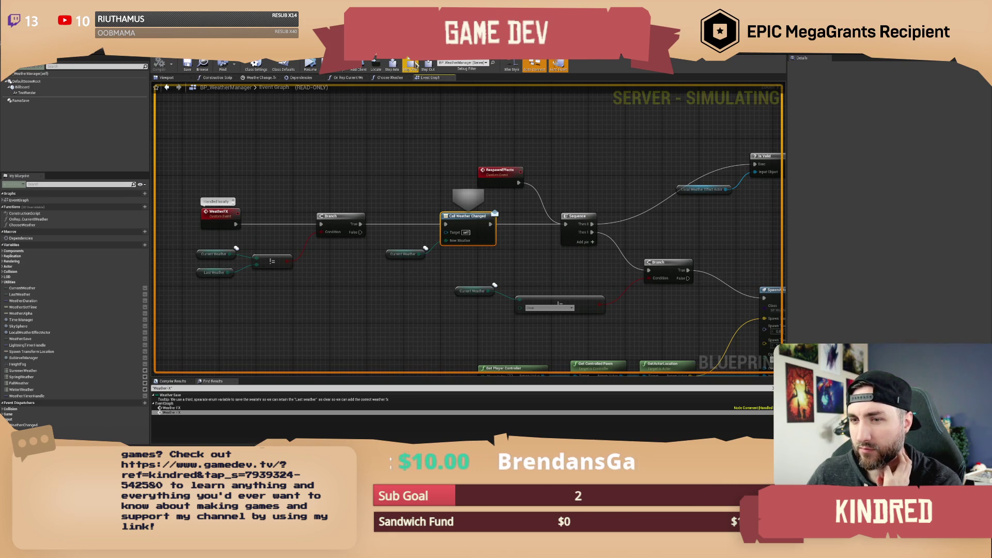
{"action": "left_click_drag", "start_coordinate": [417, 187], "coordinate": [409, 185]}
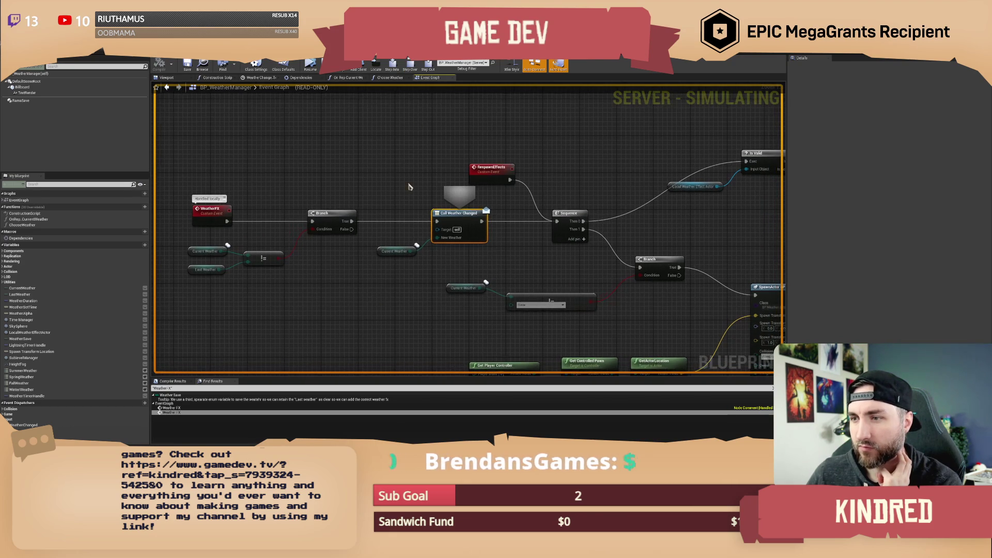
{"action": "left_click", "coordinate": [411, 66]}
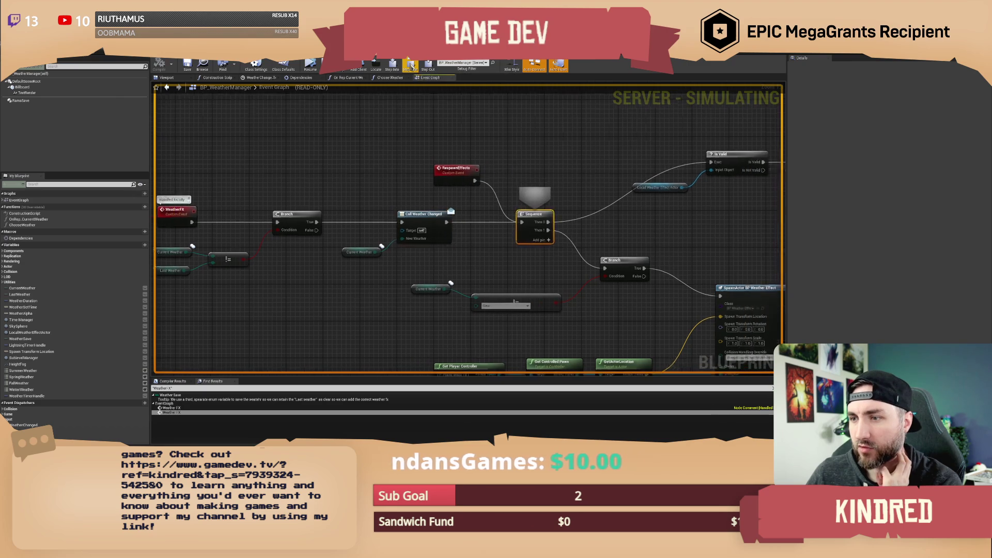
{"action": "left_click", "coordinate": [411, 67]}
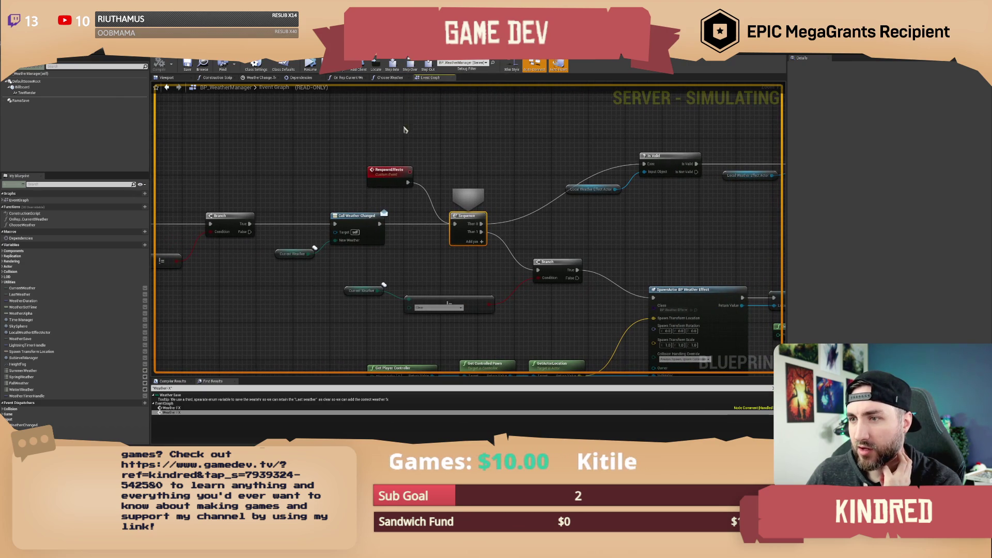
{"action": "left_click", "coordinate": [412, 67]}
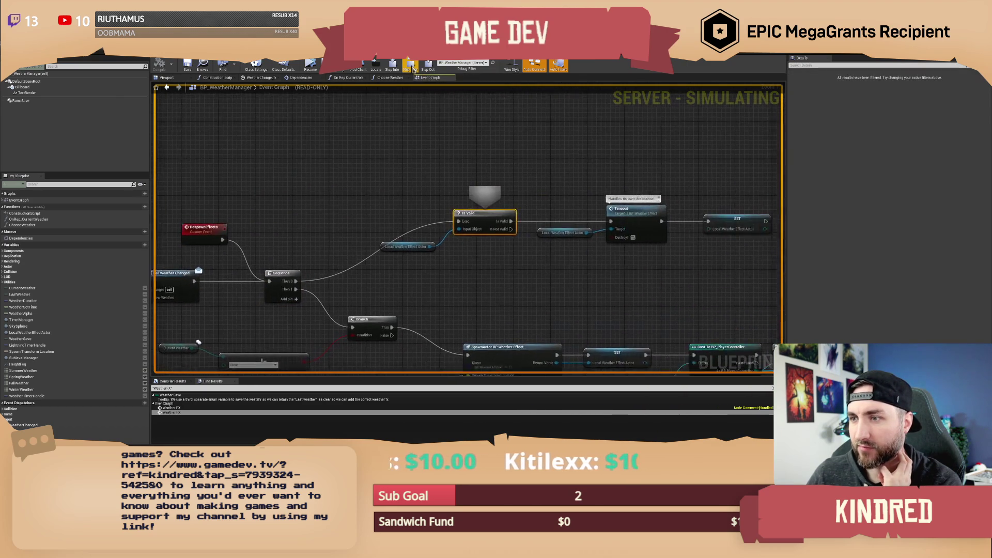
{"action": "left_click", "coordinate": [182, 247]}
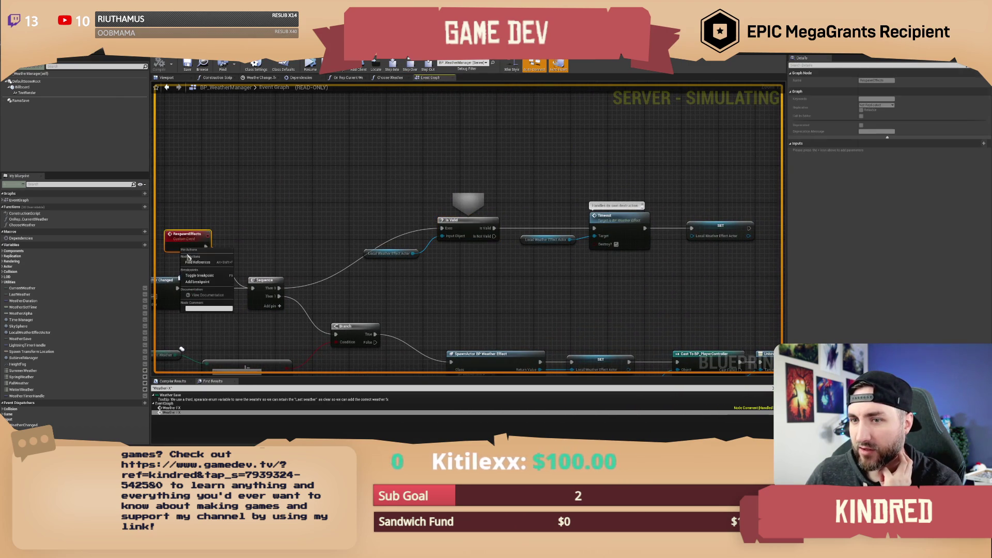
{"action": "left_click", "coordinate": [410, 68]}
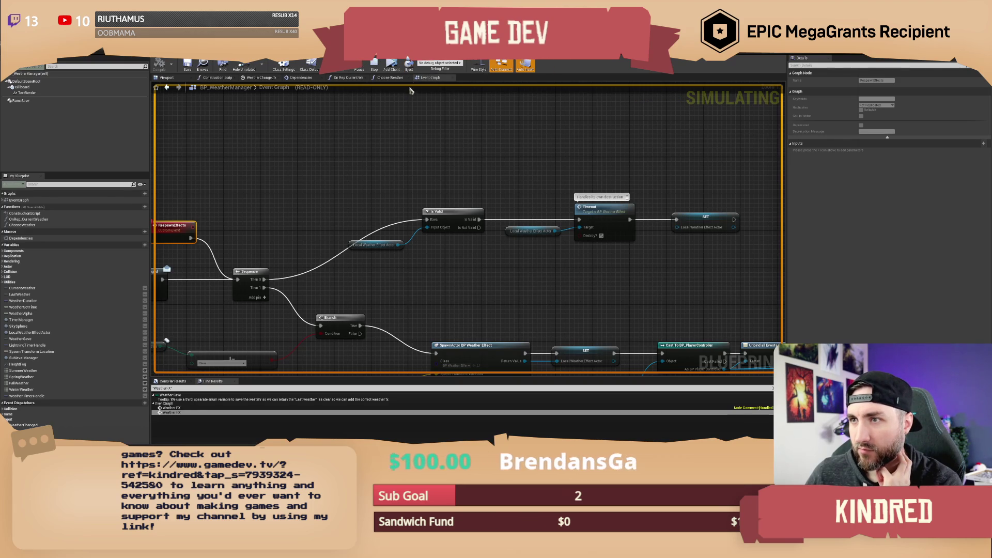
{"action": "key", "text": "alt+Tab"}
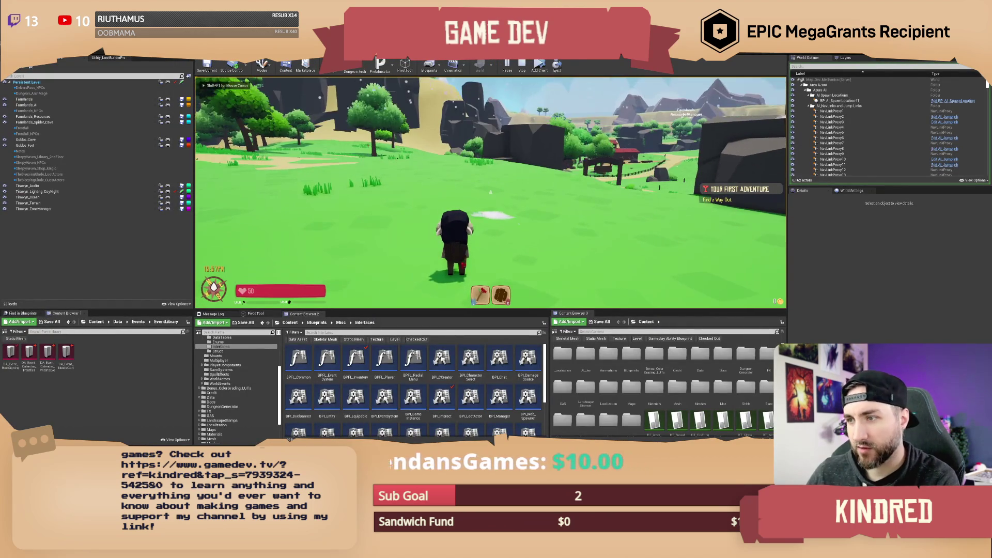
Send the /somo 1 chat command in the snowy game, halting at Choose Weather.
{"action": "key", "text": "Return"}
{"action": "type", "text": "/somo 100"}
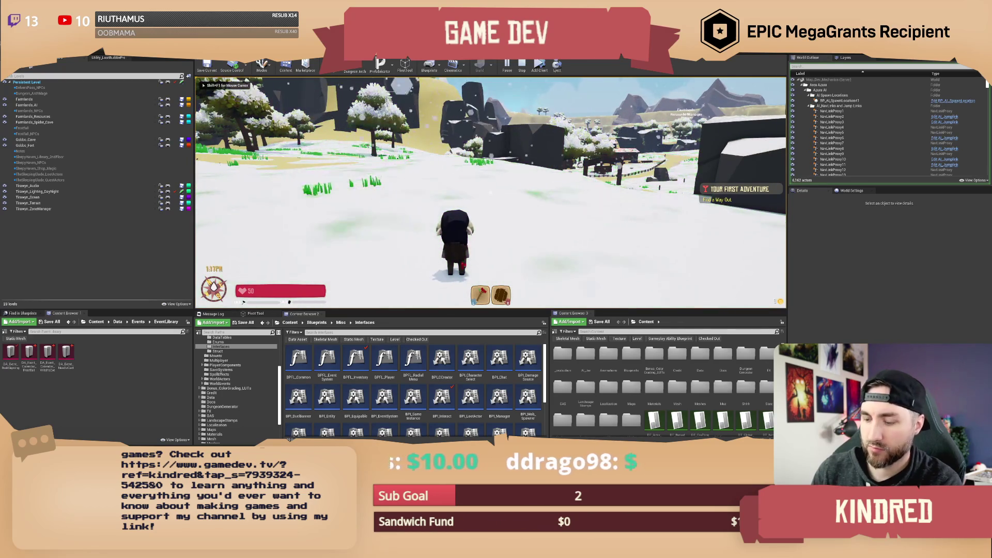
{"action": "key", "text": "BackSpace"}
{"action": "key", "text": "BackSpace"}
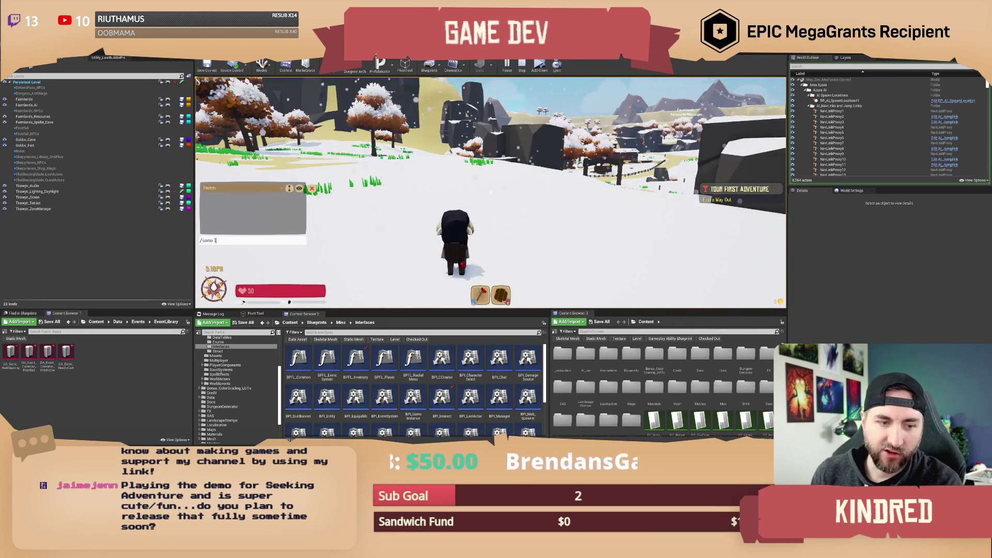
{"action": "key", "text": "Return"}
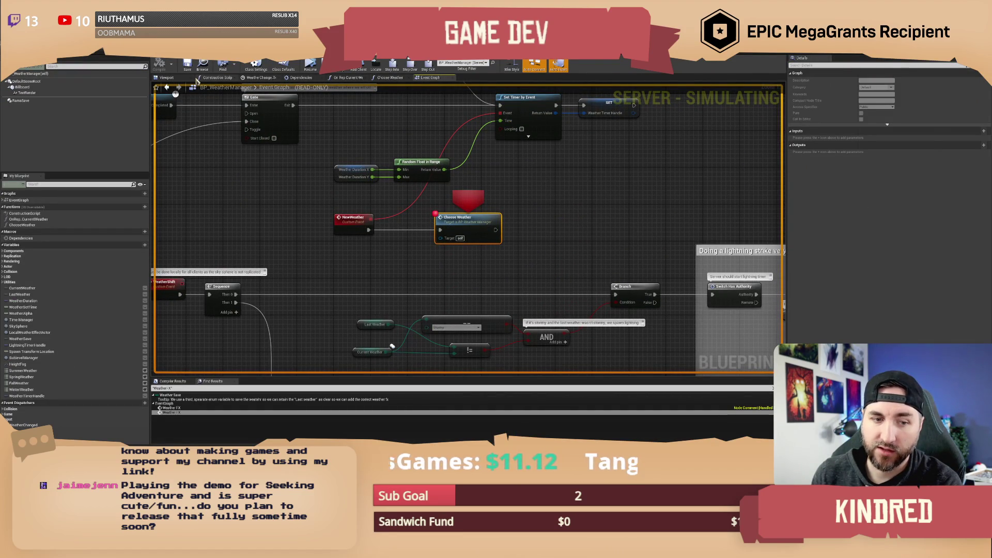
{"action": "left_click_drag", "start_coordinate": [567, 238], "coordinate": [558, 216]}
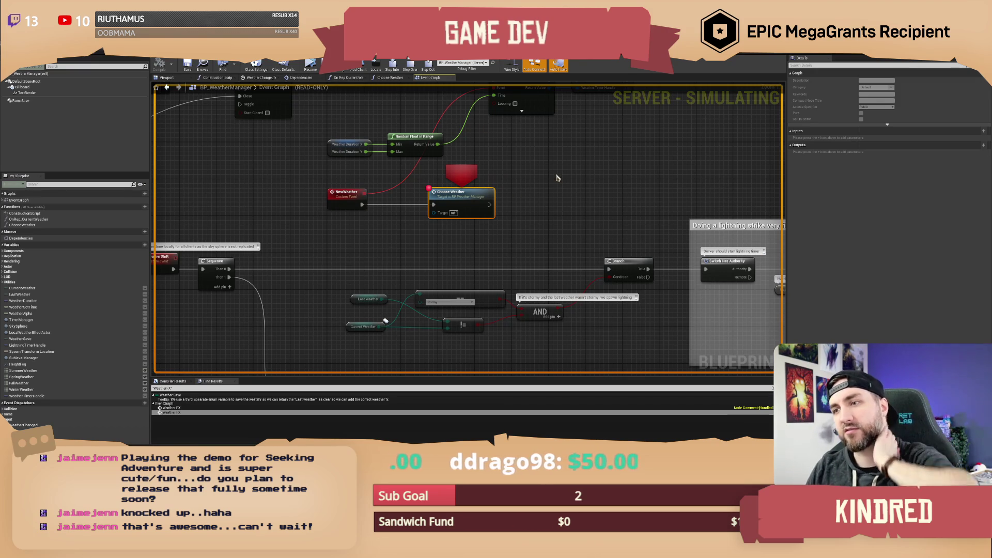
Inspect the Choose Weather node, then resume execution past the Weather FX breakpoint.
{"action": "left_click_drag", "start_coordinate": [564, 175], "coordinate": [514, 224]}
{"action": "left_click_drag", "start_coordinate": [515, 228], "coordinate": [539, 241]}
{"action": "left_click", "coordinate": [542, 249]}
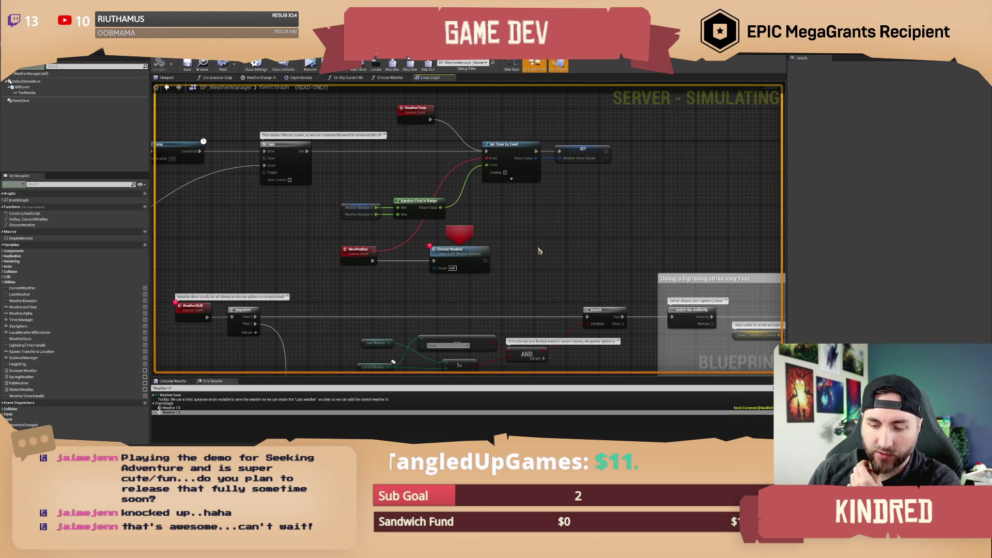
{"action": "left_click_drag", "start_coordinate": [540, 253], "coordinate": [524, 211]}
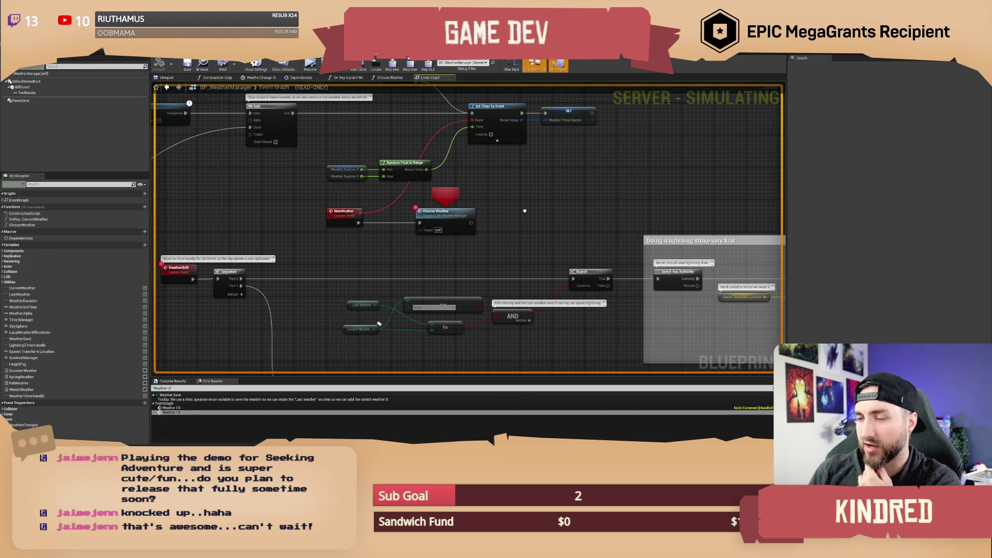
{"action": "left_click_drag", "start_coordinate": [524, 211], "coordinate": [592, 230]}
{"action": "scroll", "coordinate": [592, 230], "scroll_direction": "up", "scroll_amount": 1}
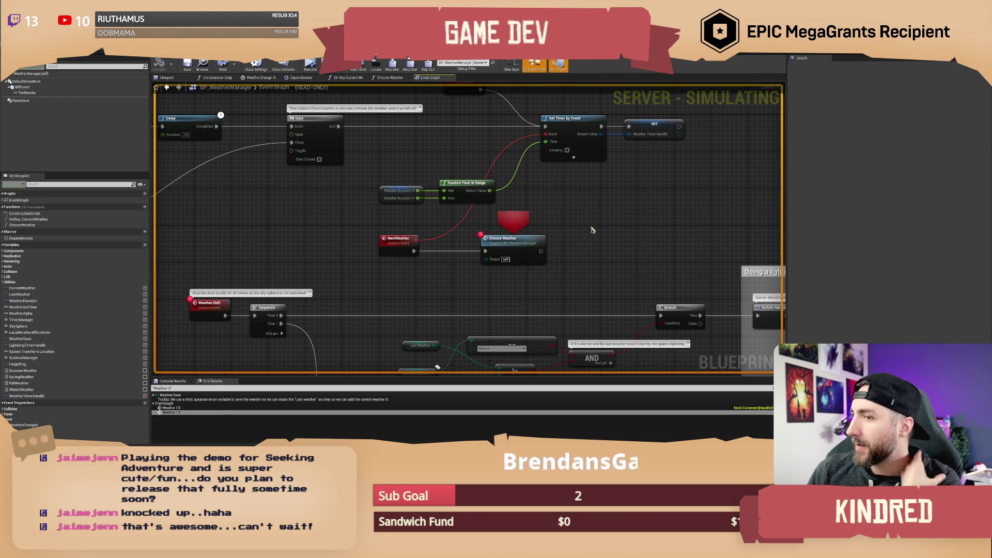
{"action": "left_click", "coordinate": [511, 235]}
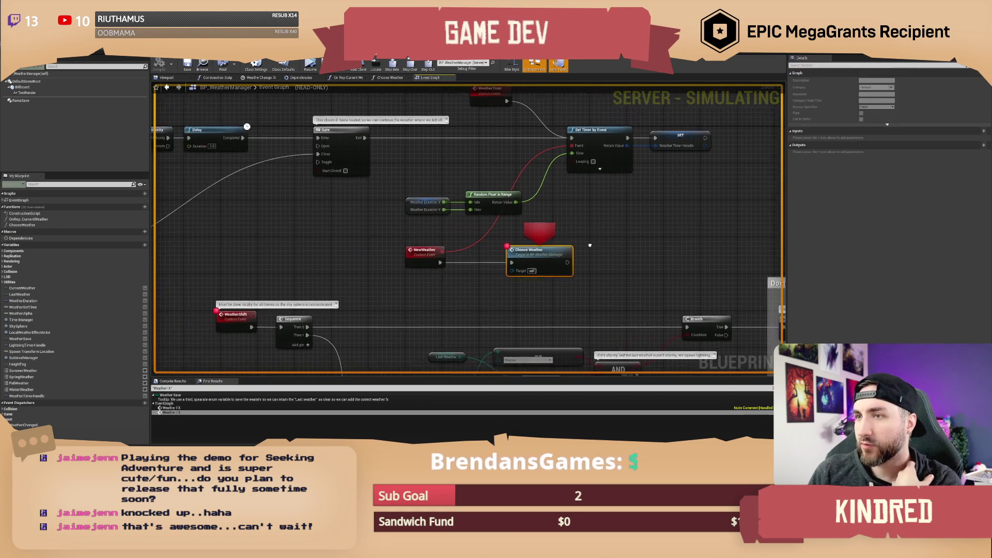
{"action": "left_click_drag", "start_coordinate": [572, 234], "coordinate": [552, 223]}
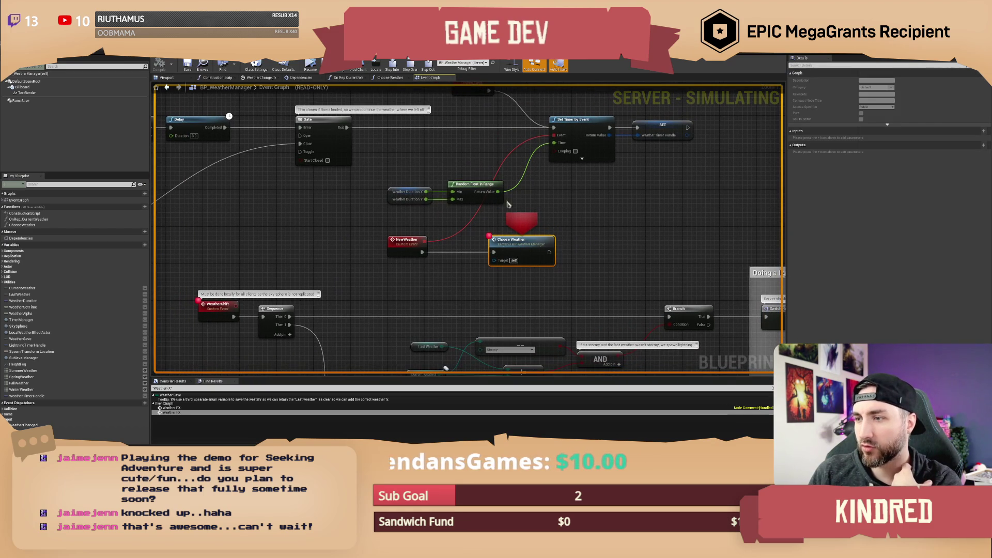
{"action": "left_click", "coordinate": [311, 64]}
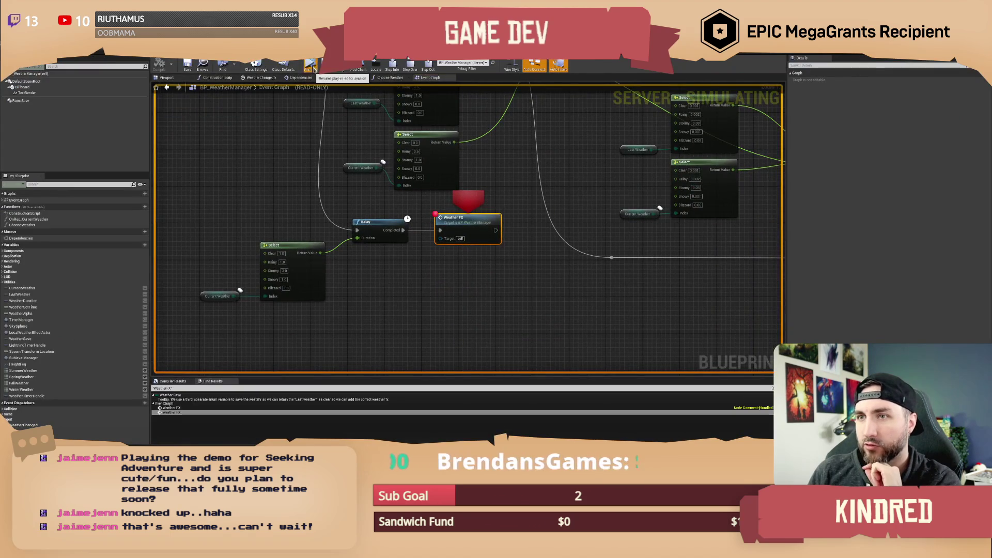
{"action": "left_click", "coordinate": [311, 65]}
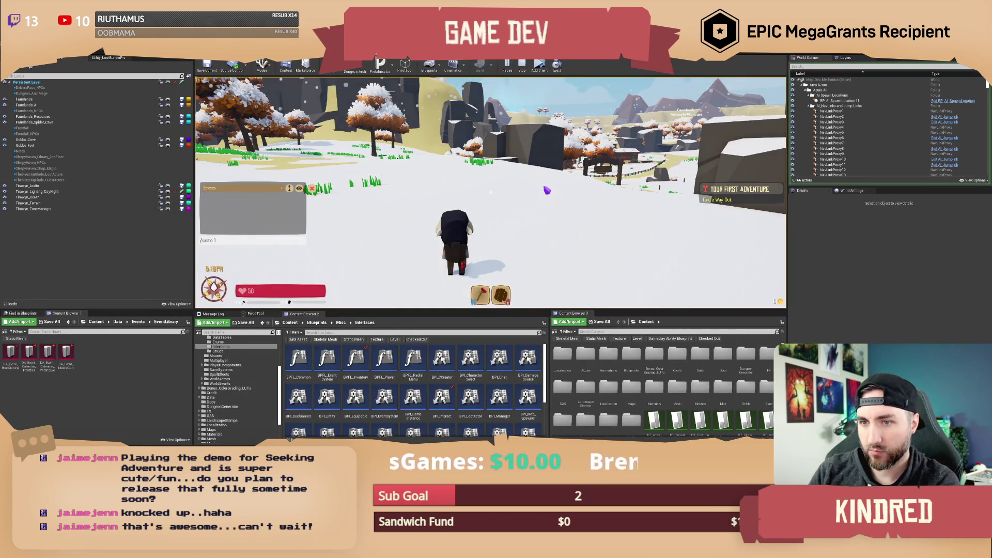
Send /setseason spring from the in-game chat to switch the season.
{"action": "left_click", "coordinate": [217, 250]}
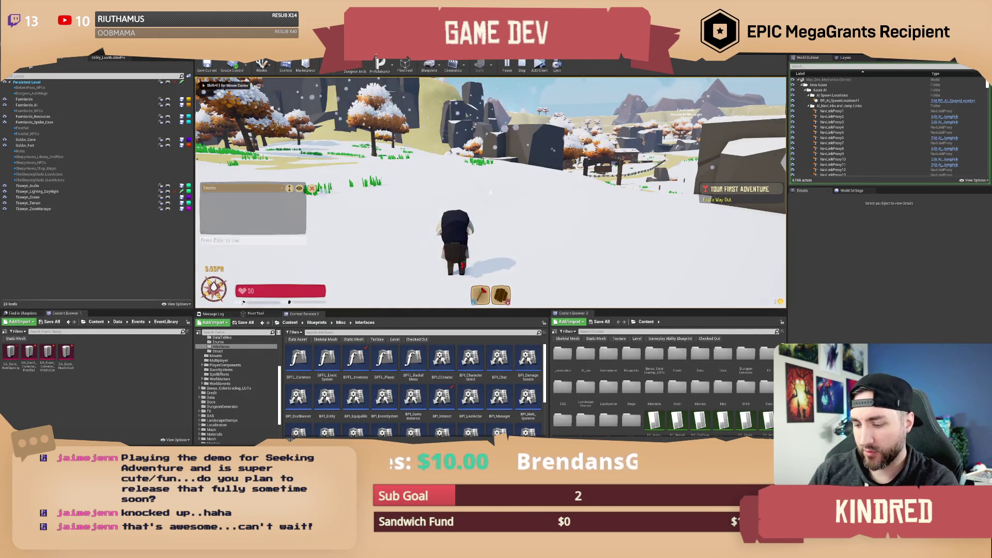
{"action": "mouse_move", "coordinate": [490, 192]}
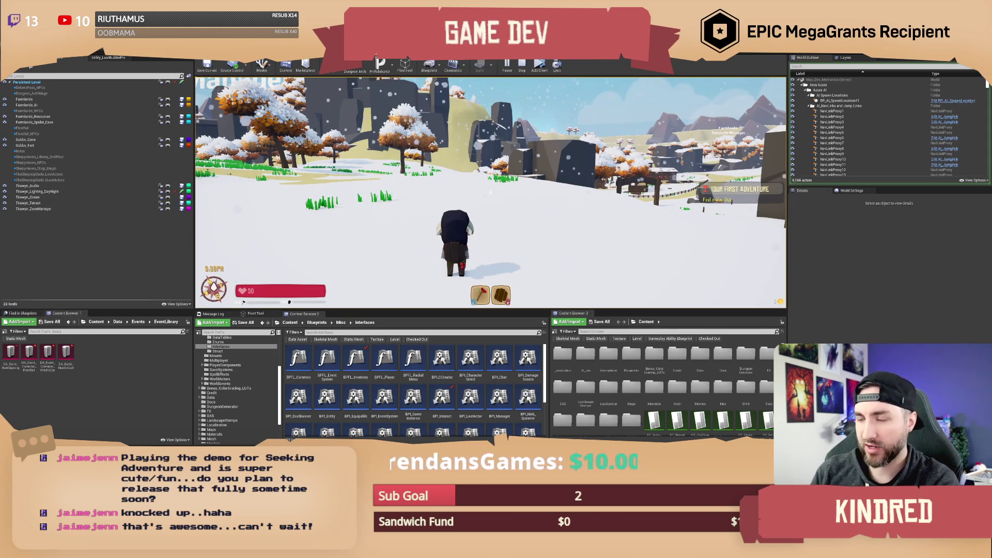
{"action": "key", "text": "Return"}
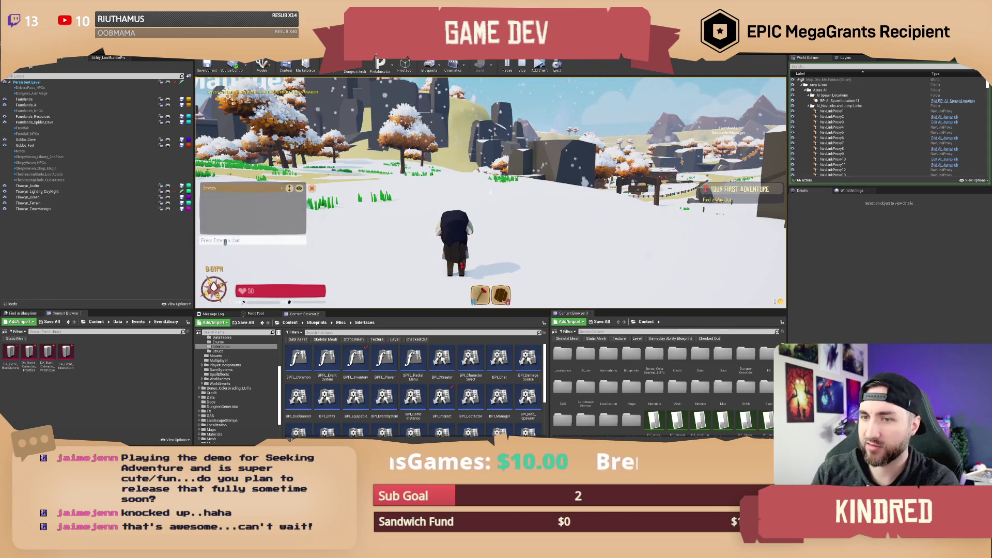
{"action": "type", "text": "/sets"}
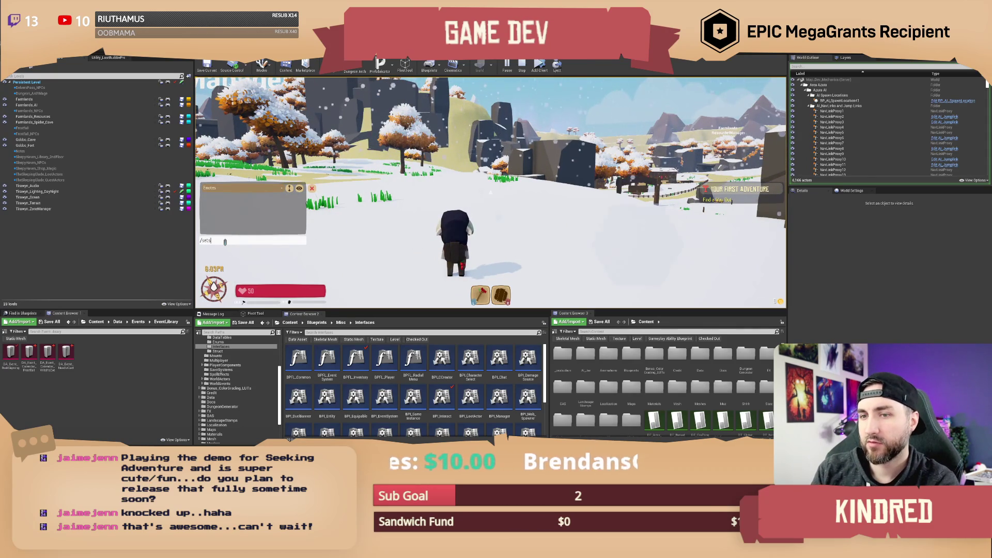
{"action": "type", "text": "eason spring"}
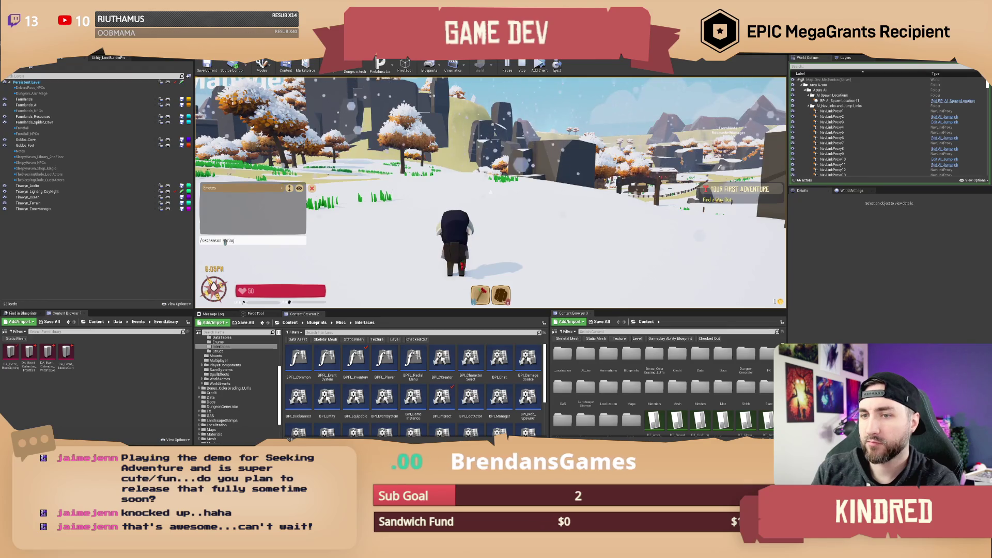
{"action": "key", "text": "Return"}
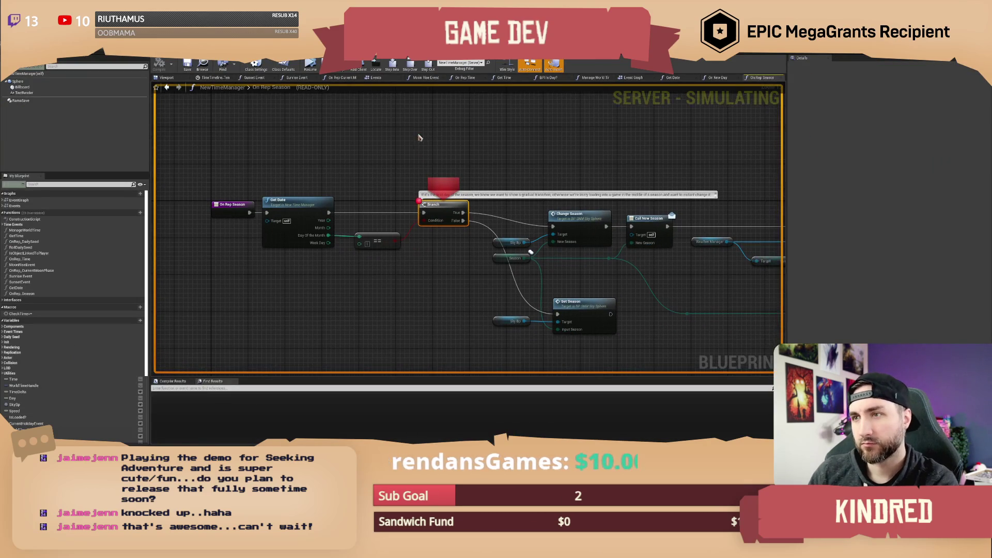
Resume past the On Rep Season, On Rep Current Weather and Weather FX breakpoints.
{"action": "left_click", "coordinate": [310, 66]}
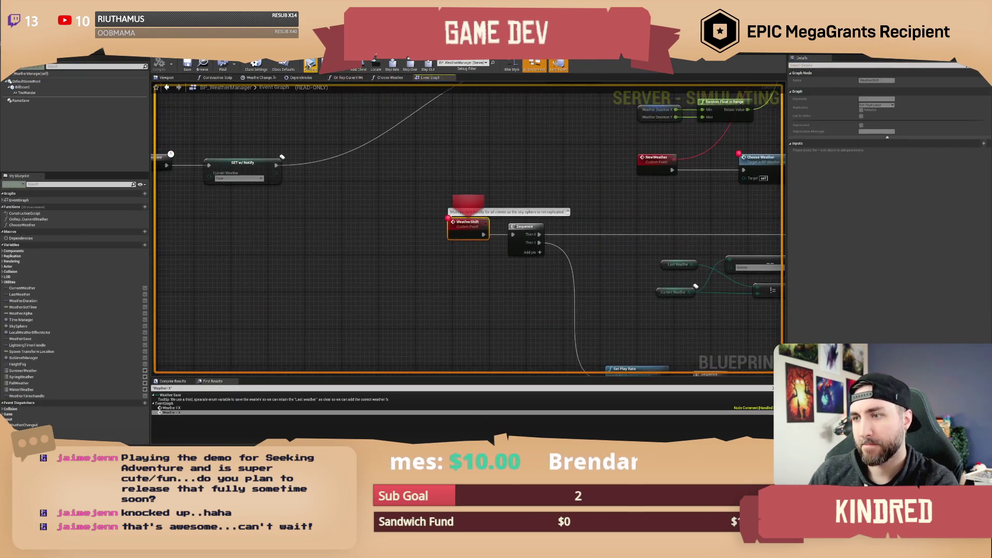
{"action": "left_click", "coordinate": [310, 66]}
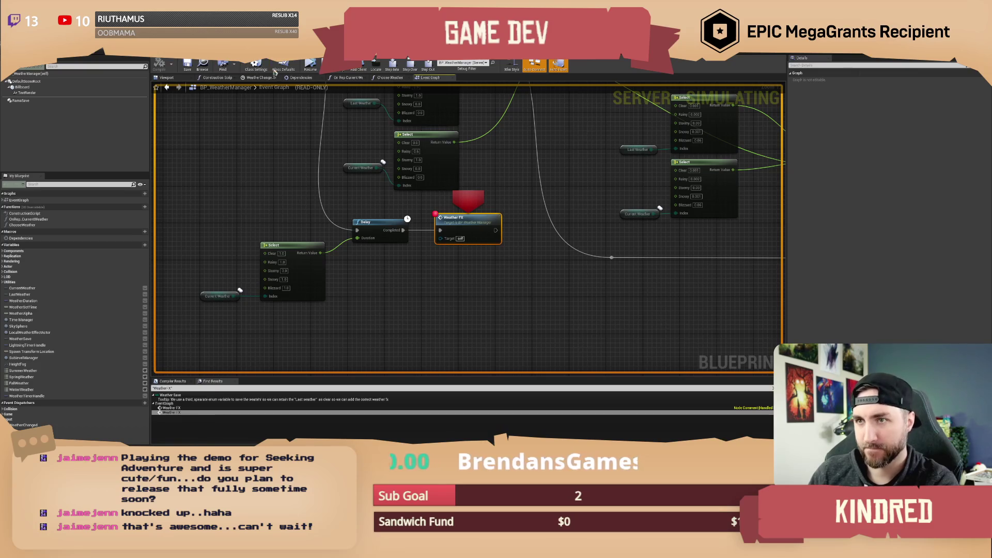
{"action": "left_click", "coordinate": [310, 67]}
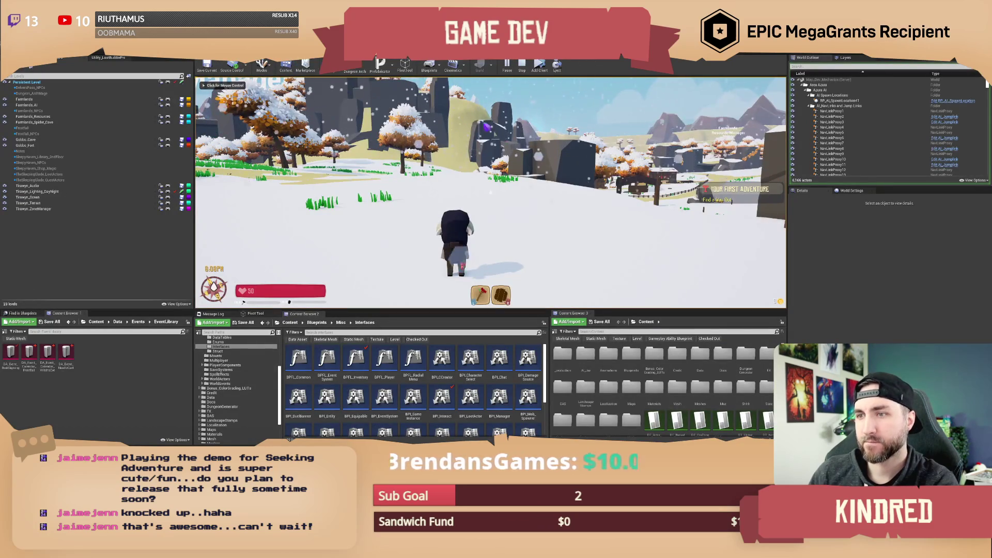
Walk the character forward across the melting snowfield toward the village, including one forward roll.
{"action": "left_click", "coordinate": [467, 119]}
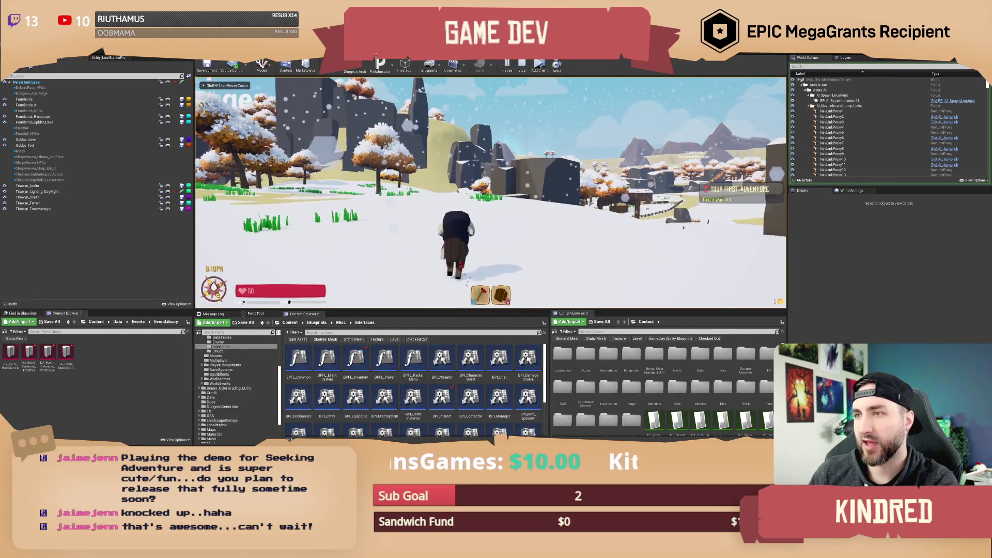
{"action": "key", "text": "w"}
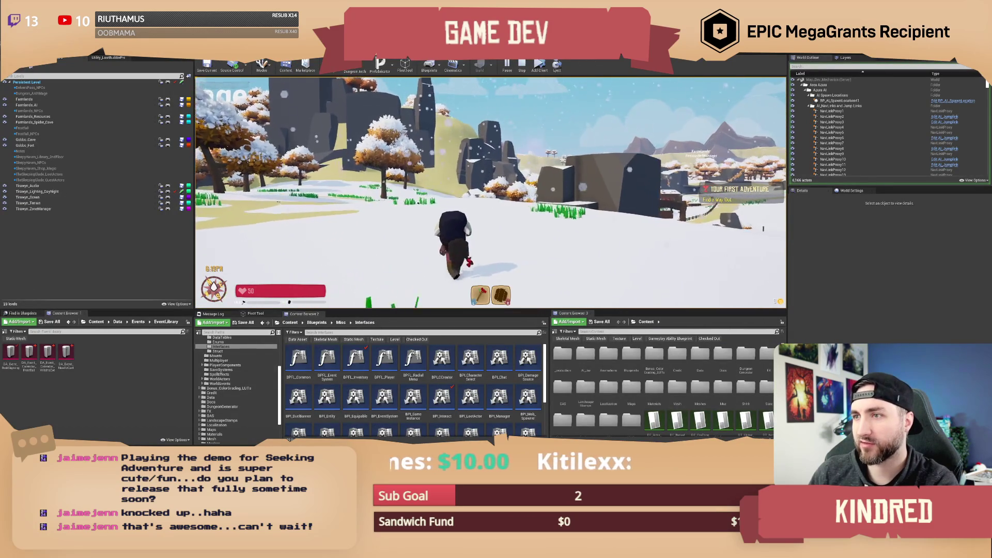
{"action": "key", "text": "w"}
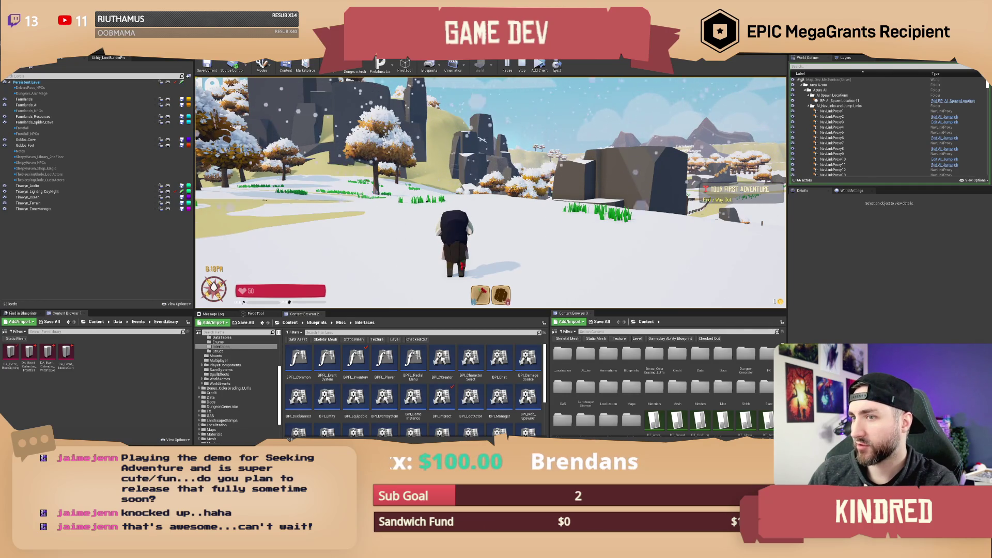
{"action": "key", "text": "w"}
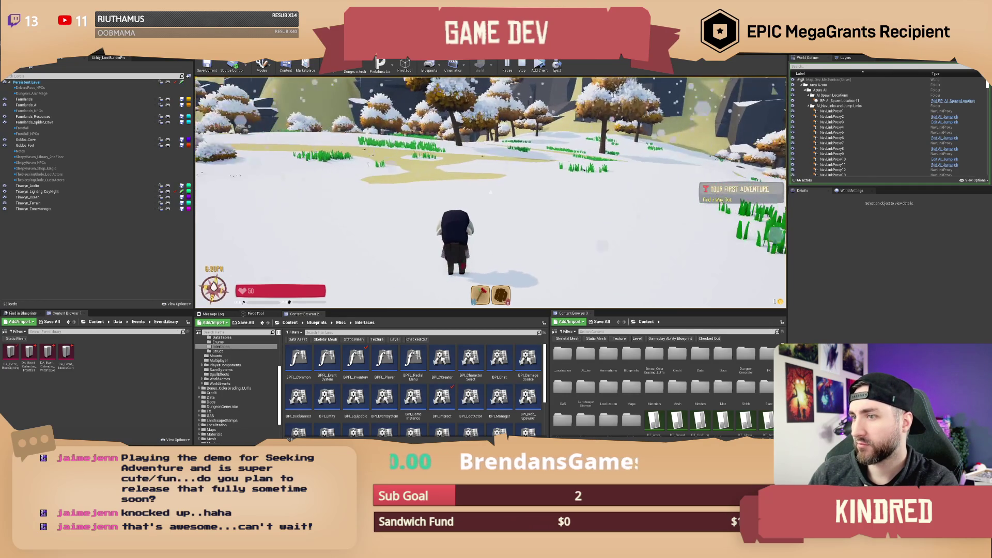
{"action": "key", "text": "w"}
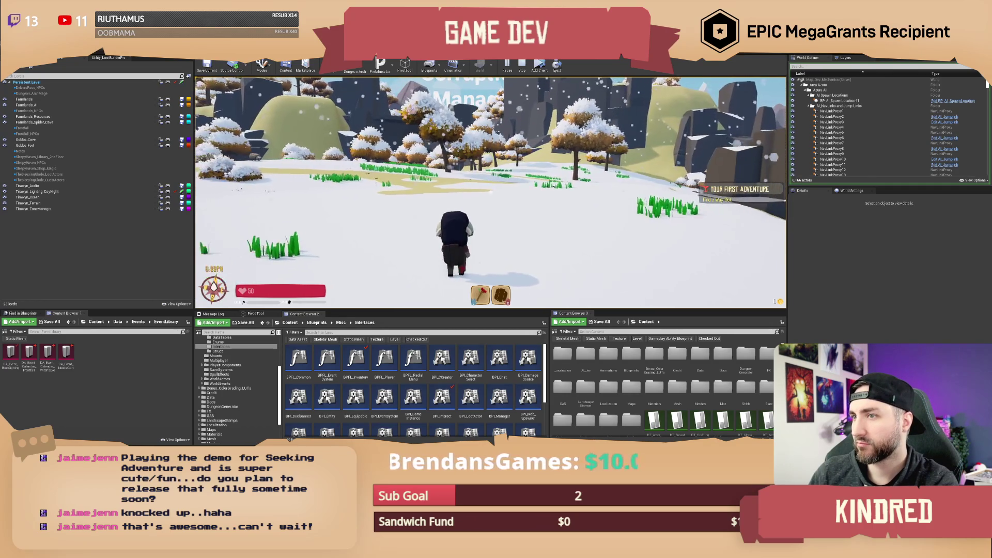
{"action": "key", "text": "w"}
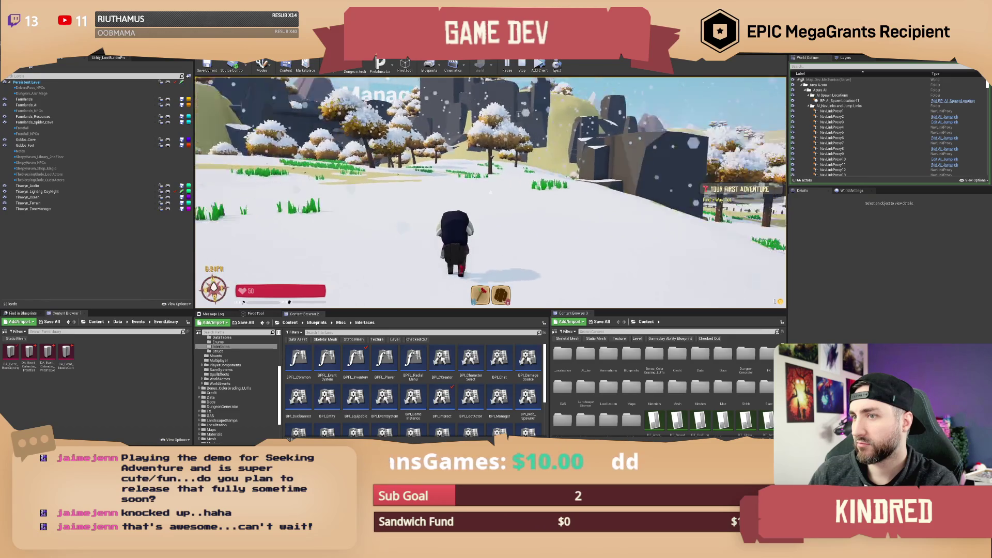
{"action": "key", "text": "w"}
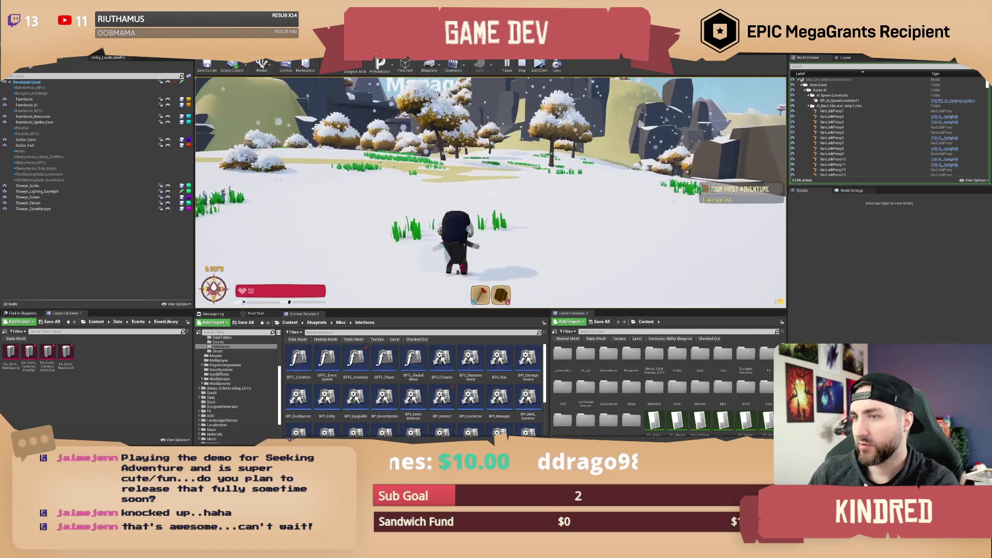
{"action": "key", "text": "w"}
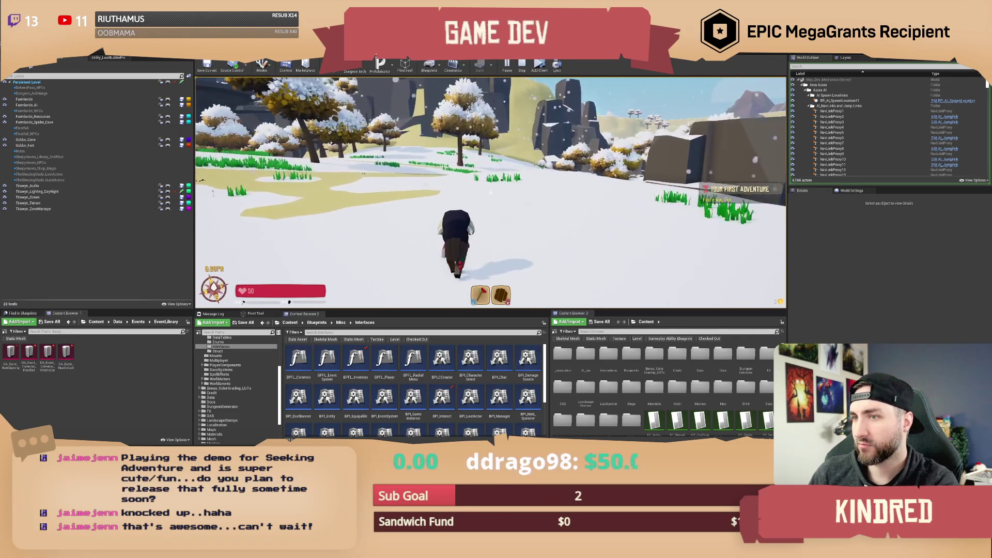
{"action": "key", "text": "w"}
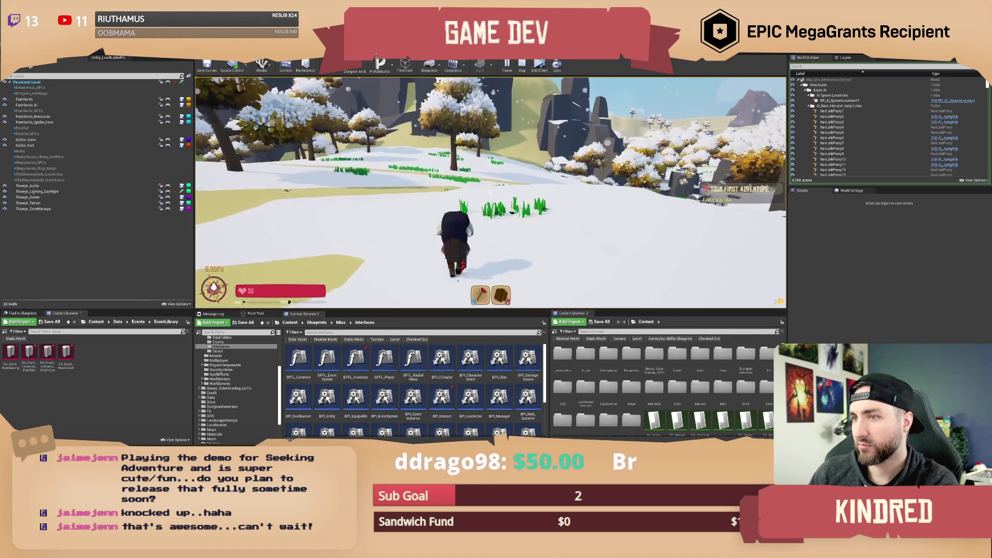
{"action": "key", "text": "w"}
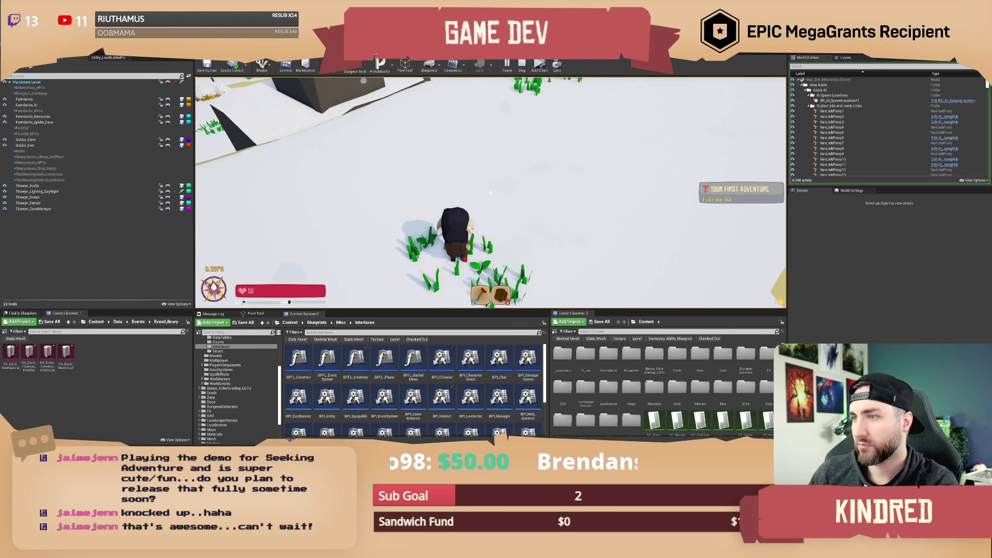
{"action": "key", "text": "w"}
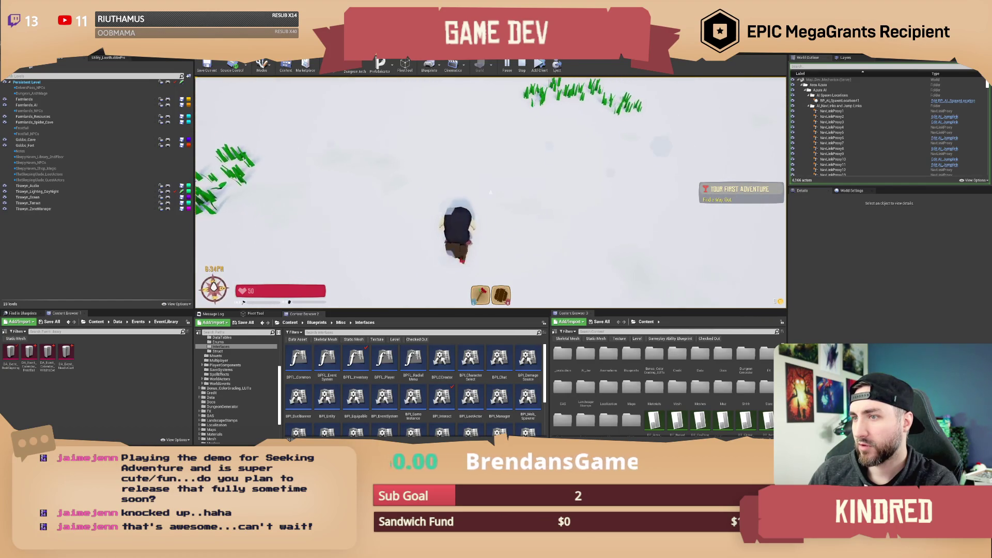
{"action": "key", "text": "w"}
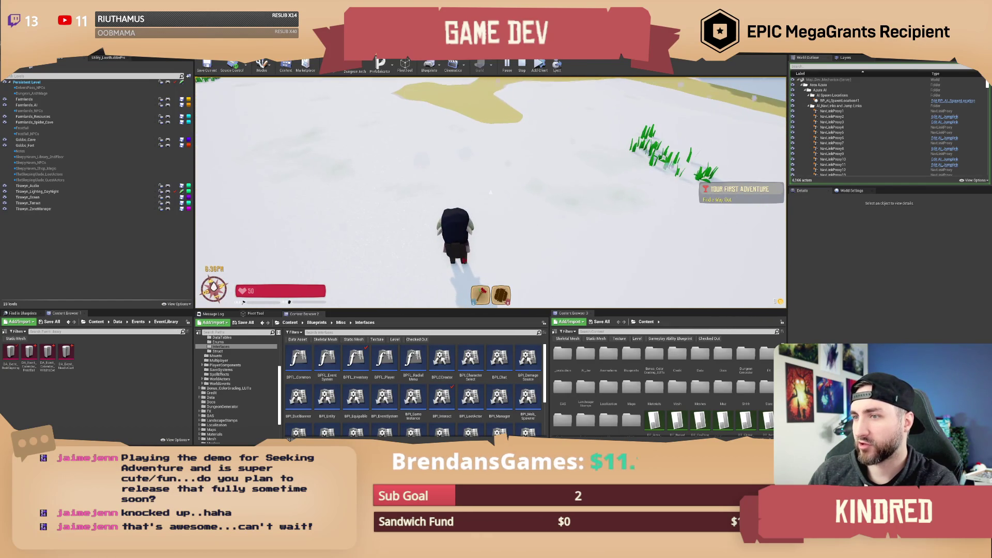
{"action": "key", "text": "w"}
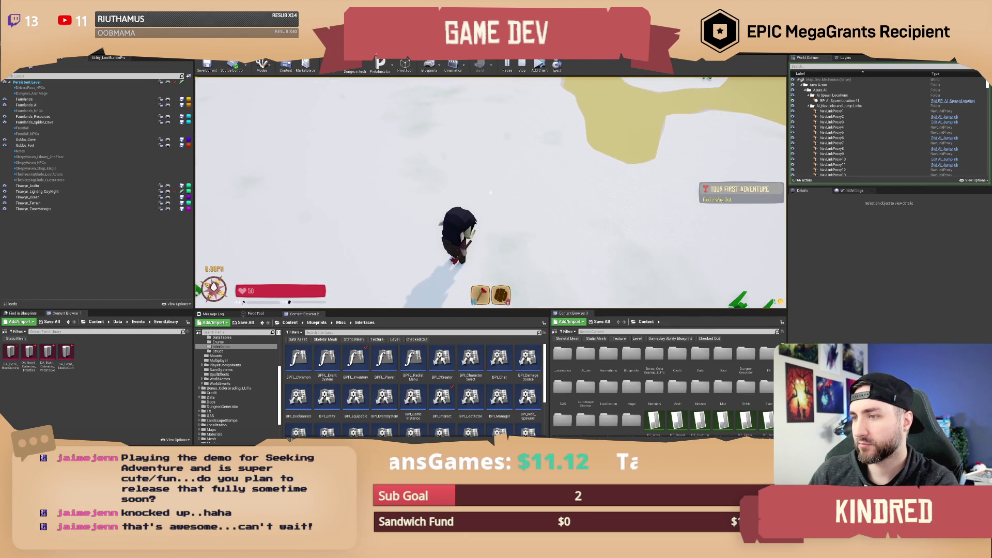
{"action": "key", "text": "w"}
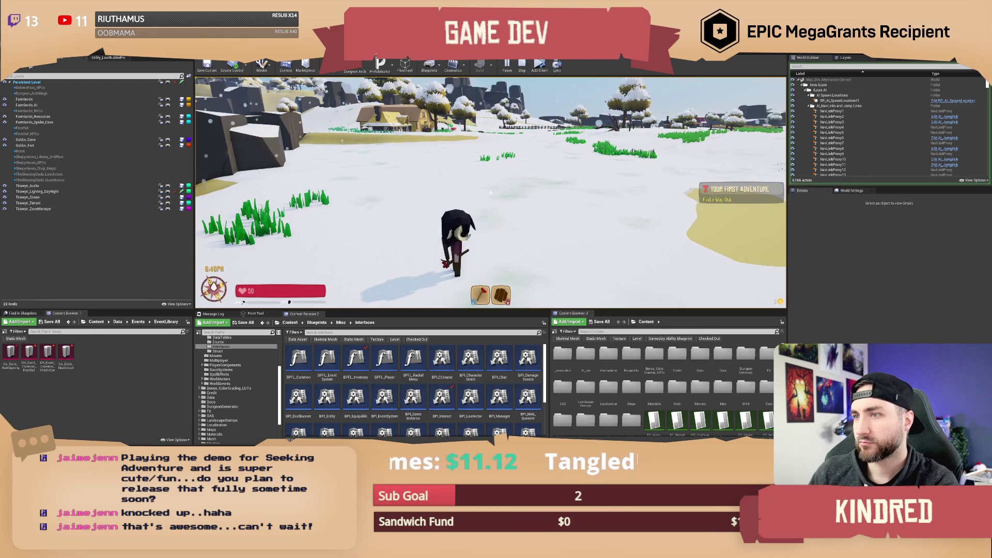
{"action": "key", "text": "w"}
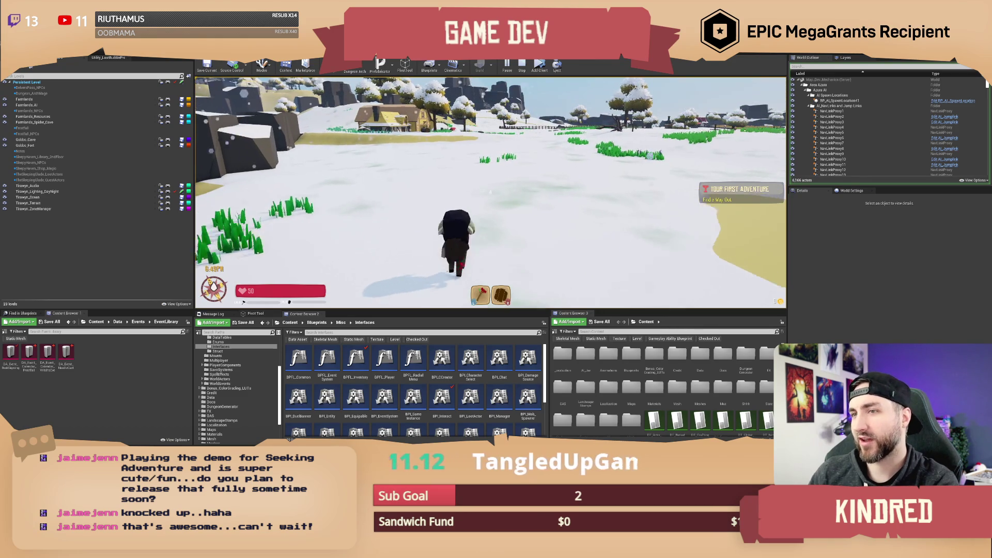
{"action": "key", "text": "w"}
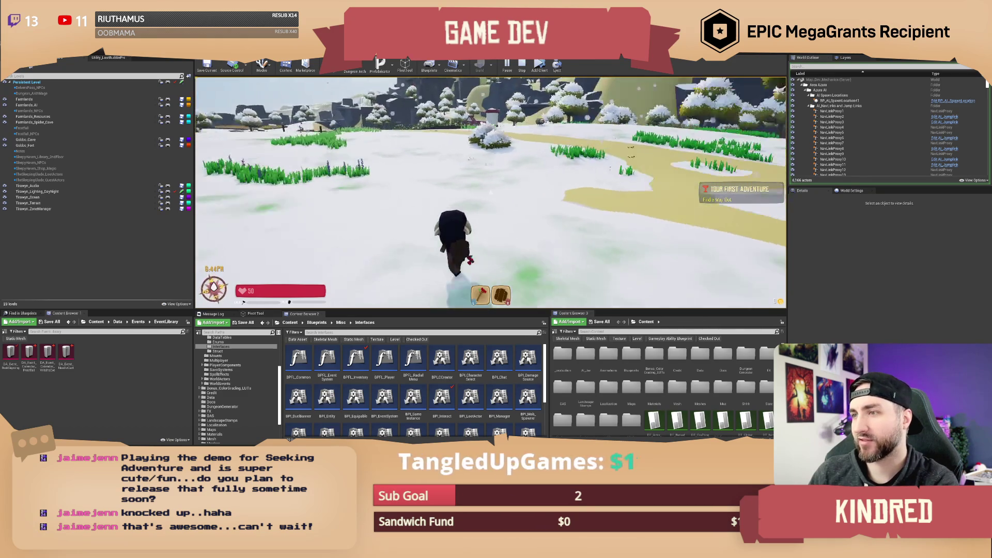
{"action": "key", "text": "w"}
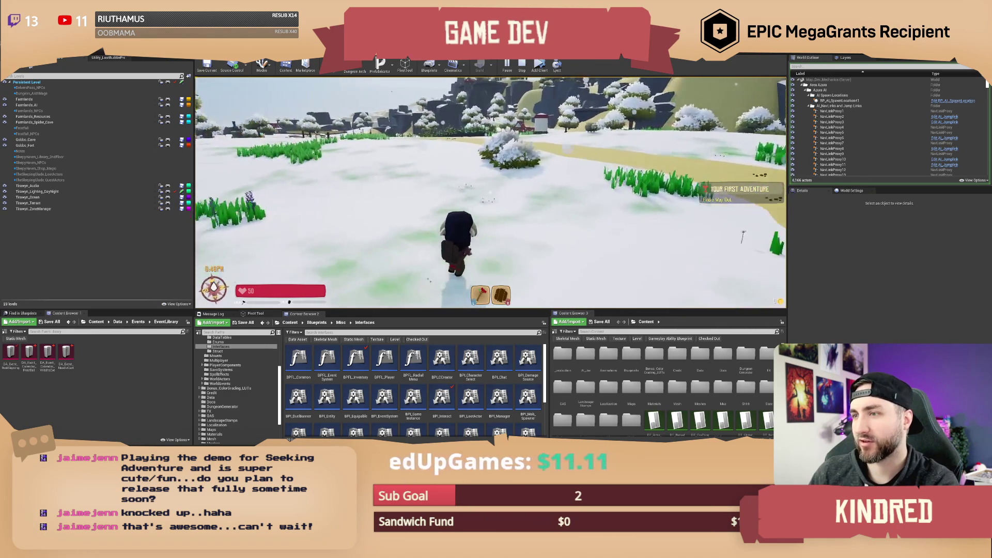
{"action": "key", "text": "w"}
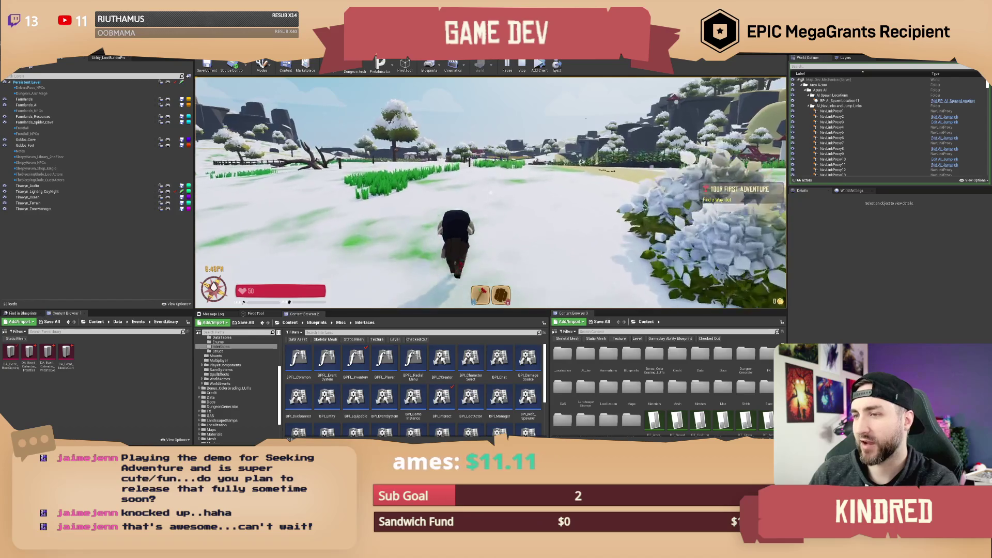
{"action": "key", "text": "space"}
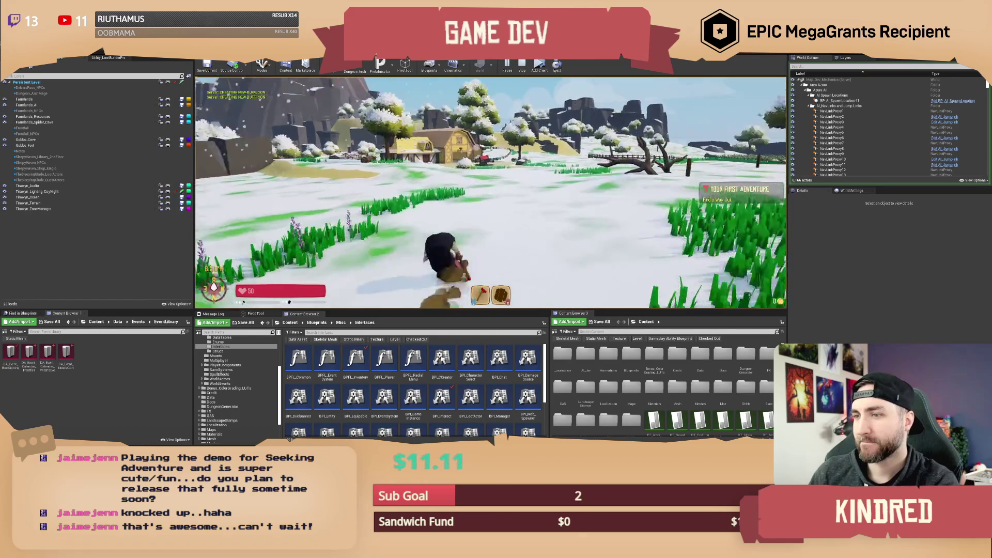
{"action": "key", "text": "w"}
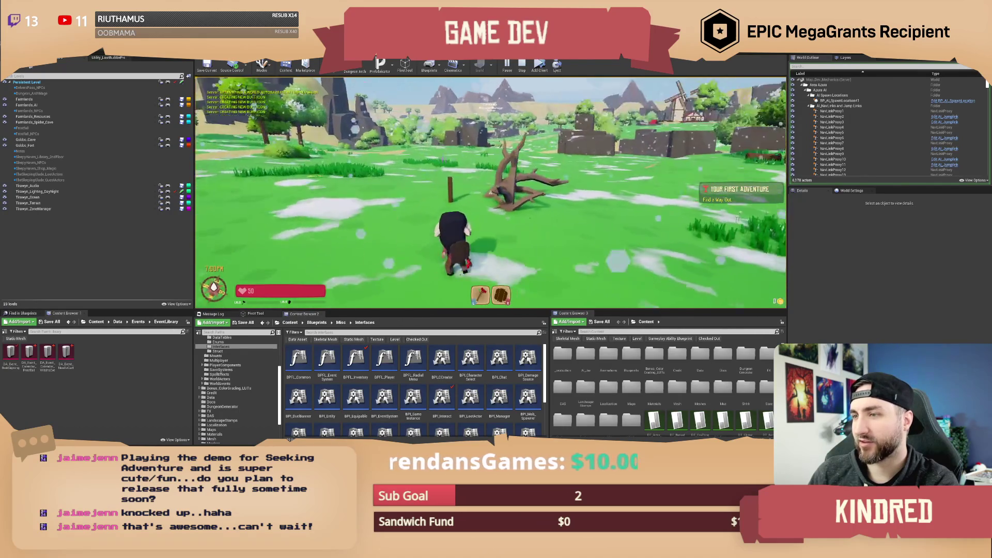
Run across the green field toward the rocks and building, then stop Play In Editor.
{"action": "key", "text": "w"}
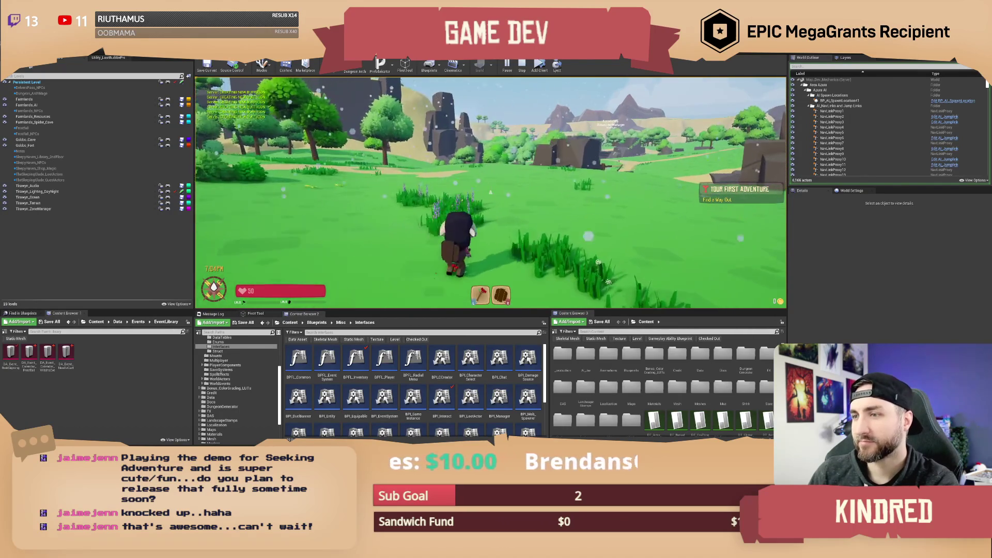
{"action": "key", "text": "w"}
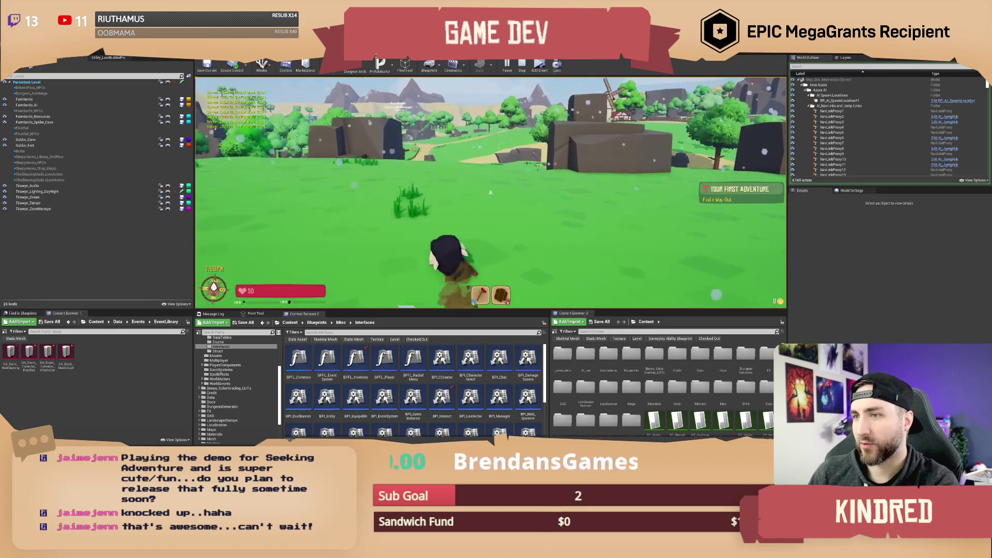
{"action": "key", "text": "w"}
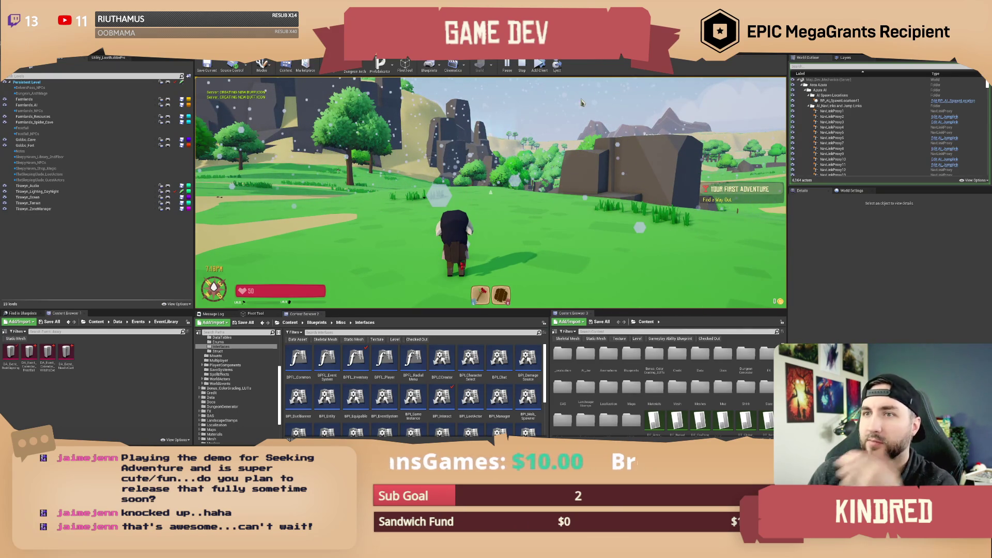
{"action": "key", "text": "Escape"}
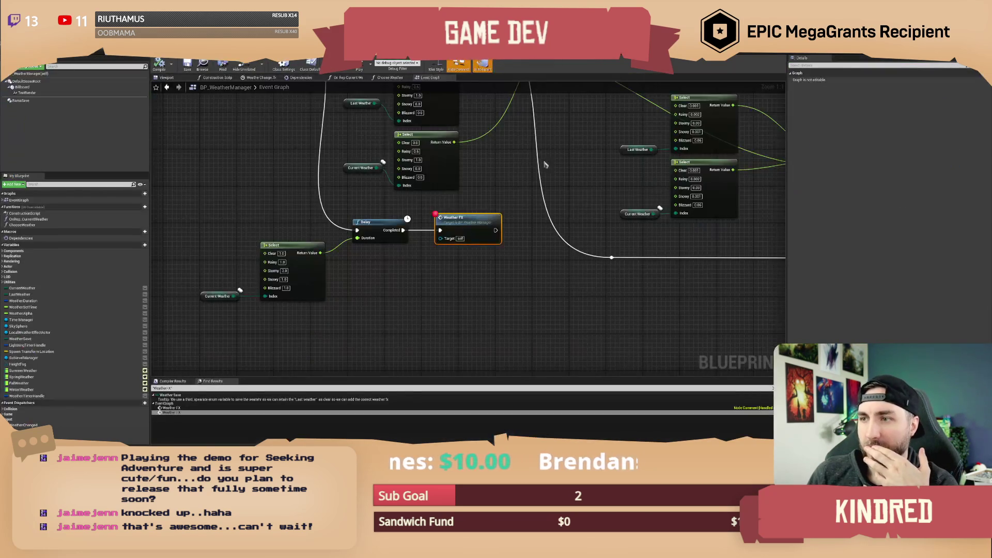
Jump to the WeatherFX event to inspect its weather comparison branch, then navigate back to WeatherShift.
{"action": "double_click", "coordinate": [467, 227]}
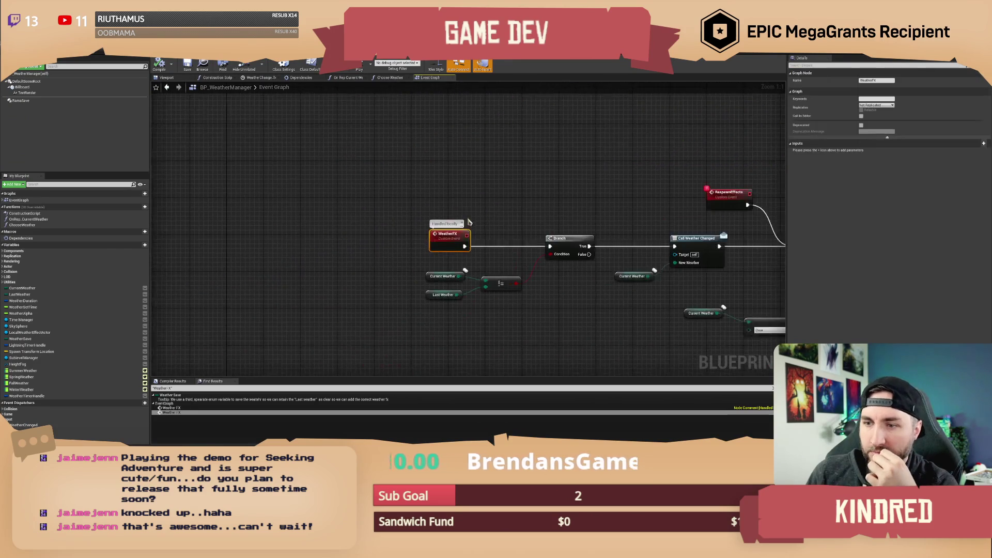
{"action": "left_click_drag", "start_coordinate": [559, 187], "coordinate": [434, 179]}
{"action": "mouse_move", "coordinate": [424, 292]}
{"action": "left_mouse_down"}
{"action": "mouse_move", "coordinate": [318, 267]}
{"action": "mouse_move", "coordinate": [336, 258]}
{"action": "left_mouse_up"}
{"action": "left_click", "coordinate": [413, 200]}
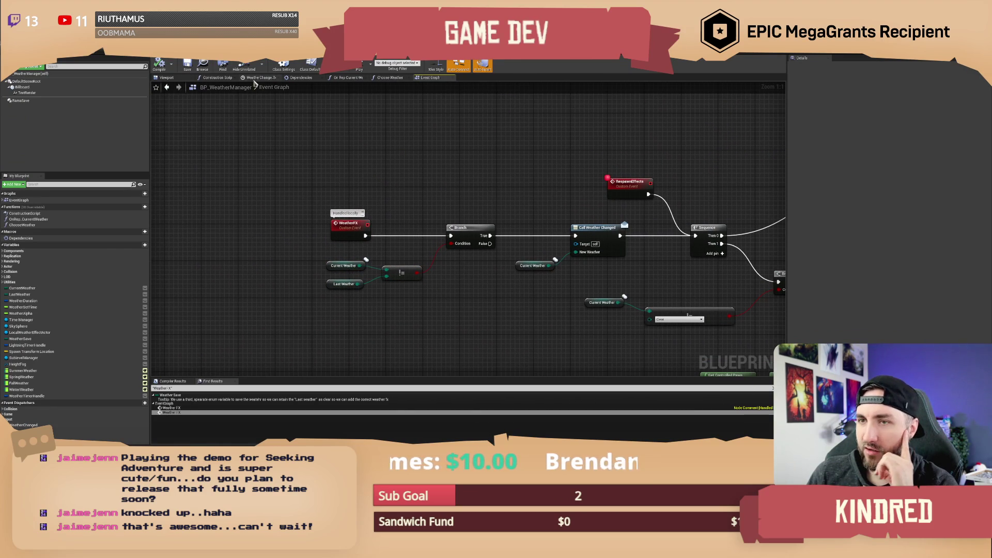
{"action": "left_click", "coordinate": [167, 87]}
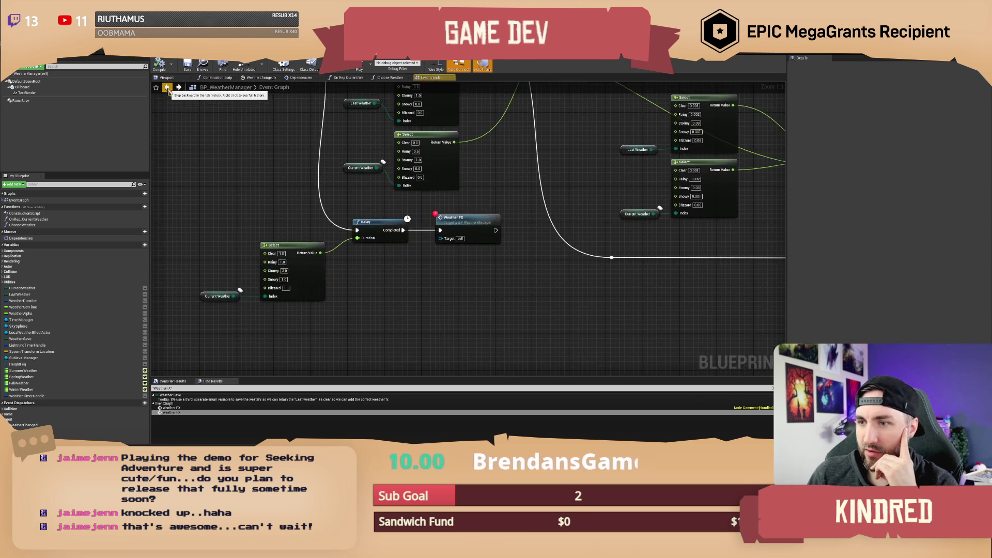
{"action": "key", "text": "alt+Left"}
{"action": "key", "text": "alt+Left"}
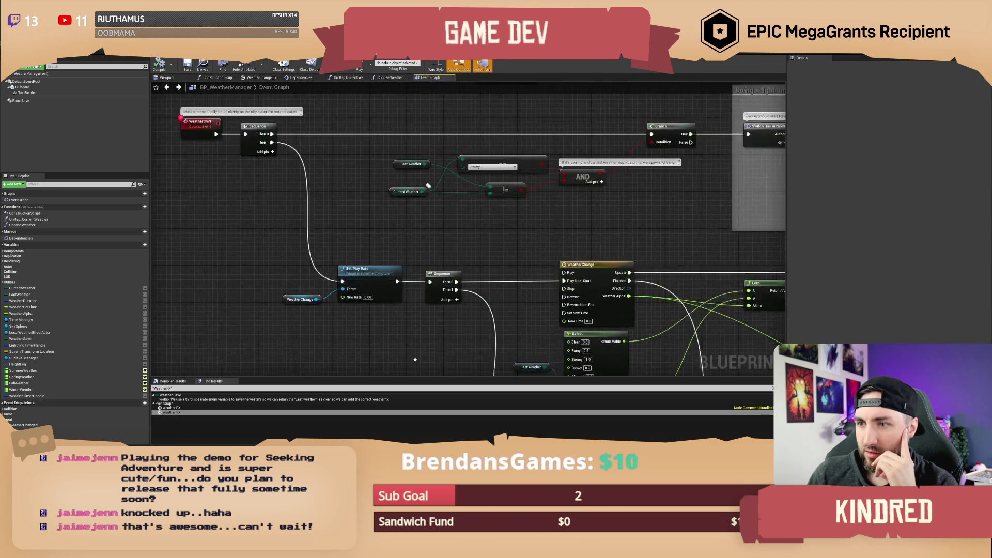
{"action": "key", "text": "alt+Left"}
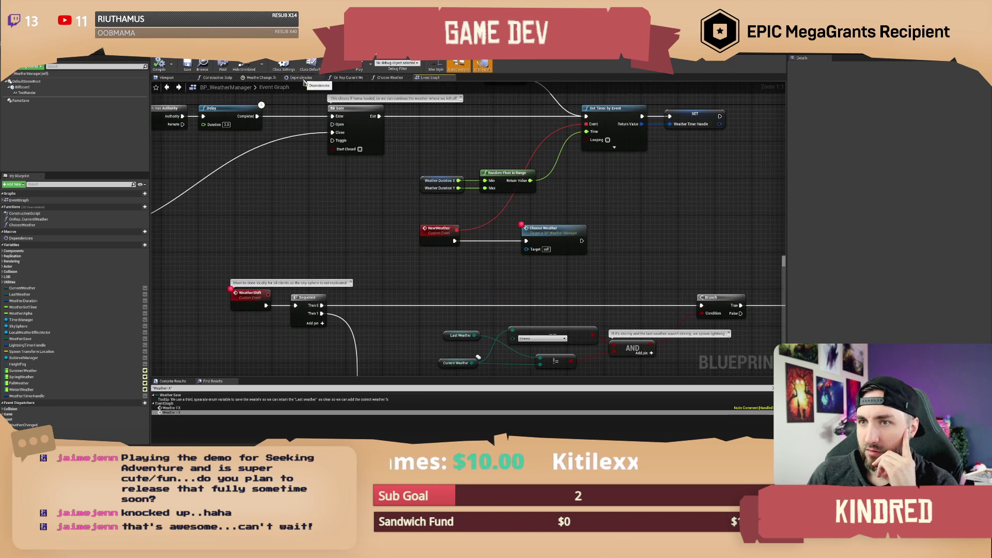
Open OnRep_CurrentWeather and shift the Weather Timer node right to make room.
{"action": "double_click", "coordinate": [31, 219]}
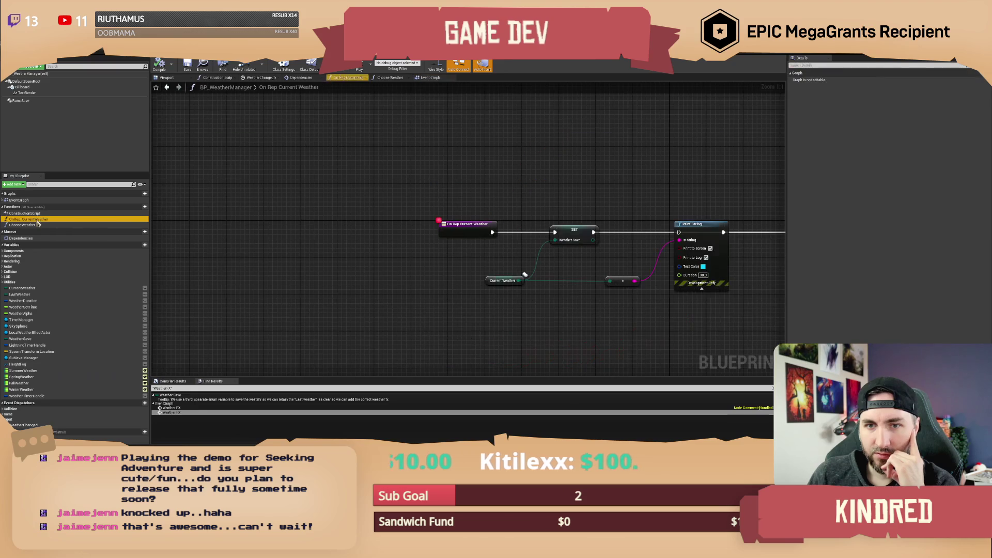
{"action": "left_click_drag", "start_coordinate": [600, 180], "coordinate": [408, 177]}
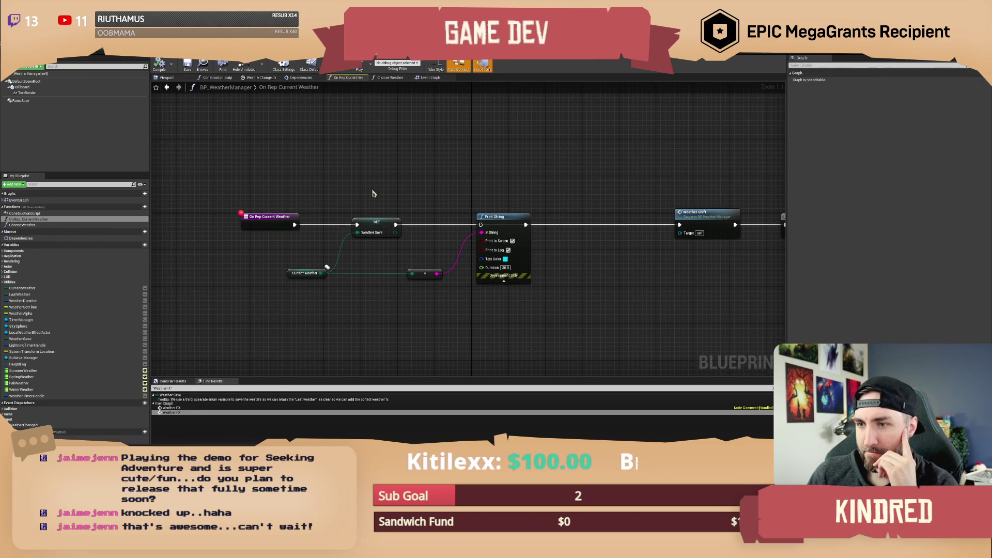
{"action": "left_click_drag", "start_coordinate": [597, 177], "coordinate": [437, 180]}
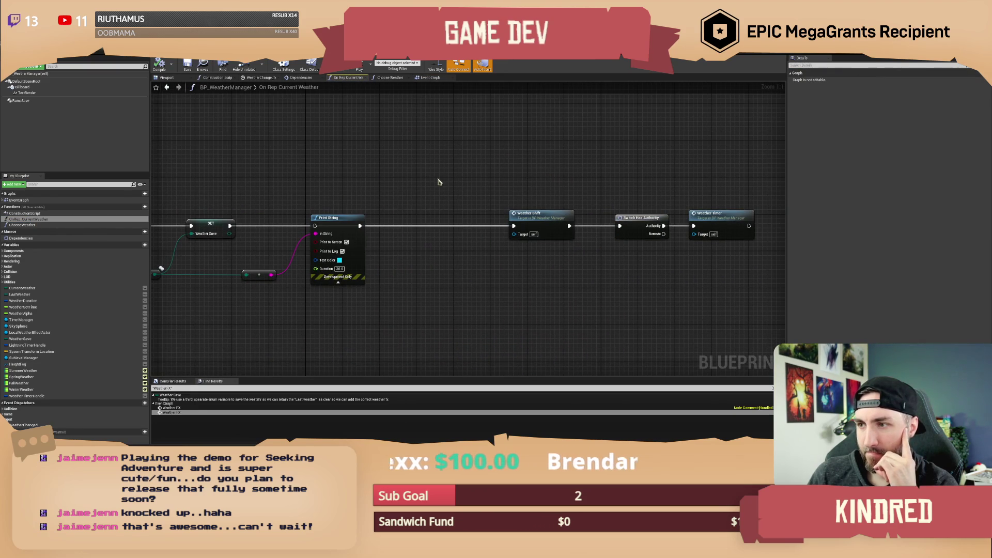
{"action": "left_click", "coordinate": [625, 277]}
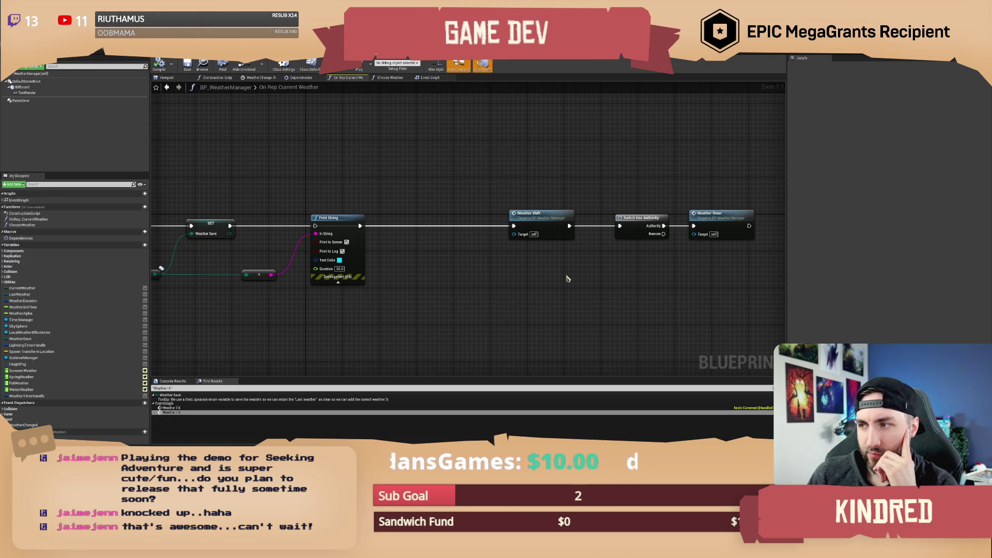
{"action": "left_click_drag", "start_coordinate": [635, 265], "coordinate": [365, 272]}
{"action": "left_click_drag", "start_coordinate": [464, 233], "coordinate": [624, 233]}
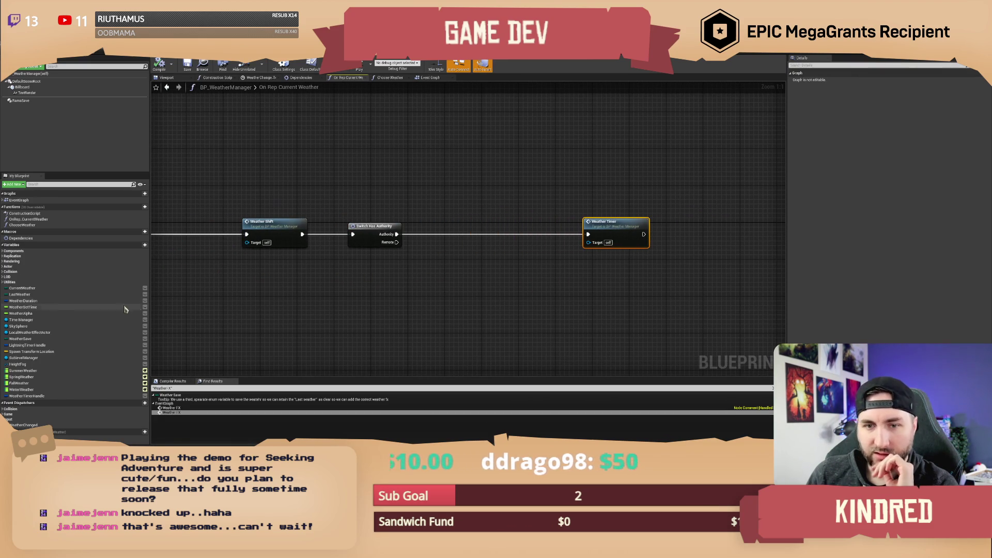
Insert Clear and Invalidate Timer by Handle on Weather Timer Handle before Weather Timer, and compile.
{"action": "mouse_move", "coordinate": [25, 396]}
{"action": "left_mouse_down"}
{"action": "mouse_move", "coordinate": [436, 281]}
{"action": "mouse_move", "coordinate": [476, 264]}
{"action": "mouse_move", "coordinate": [467, 262]}
{"action": "left_mouse_up"}
{"action": "left_click", "coordinate": [429, 267]}
{"action": "type", "text": "clear and in"}
{"action": "key", "text": "Return"}
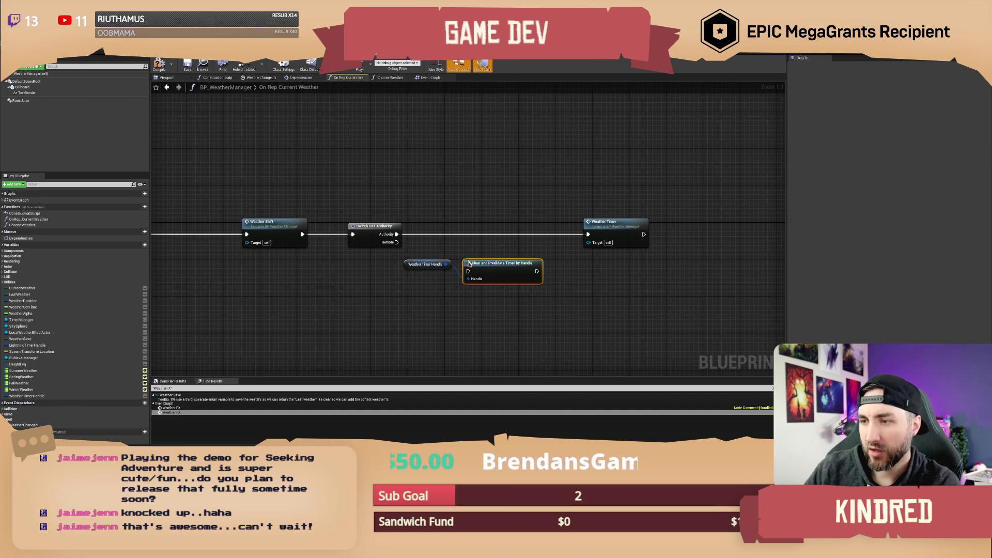
{"action": "mouse_move", "coordinate": [474, 261]}
{"action": "left_mouse_down"}
{"action": "mouse_move", "coordinate": [479, 224]}
{"action": "mouse_move", "coordinate": [651, 231]}
{"action": "left_mouse_up"}
{"action": "left_click", "coordinate": [514, 208]}
{"action": "left_click", "coordinate": [628, 209]}
{"action": "left_click_drag", "start_coordinate": [415, 264], "coordinate": [441, 261]}
{"action": "left_click", "coordinate": [504, 208]}
{"action": "left_click_drag", "start_coordinate": [530, 226], "coordinate": [540, 227]}
{"action": "left_click", "coordinate": [527, 208]}
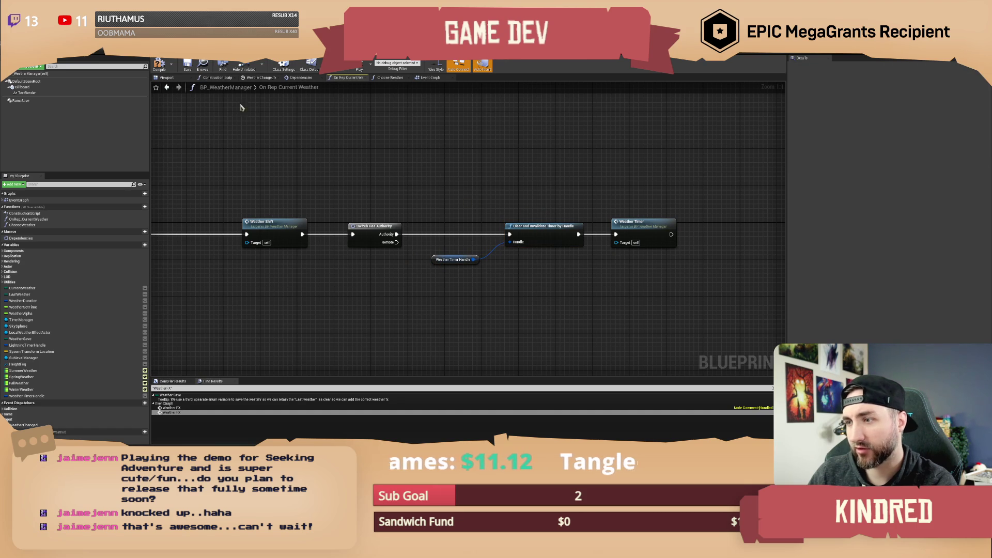
{"action": "left_click", "coordinate": [159, 66]}
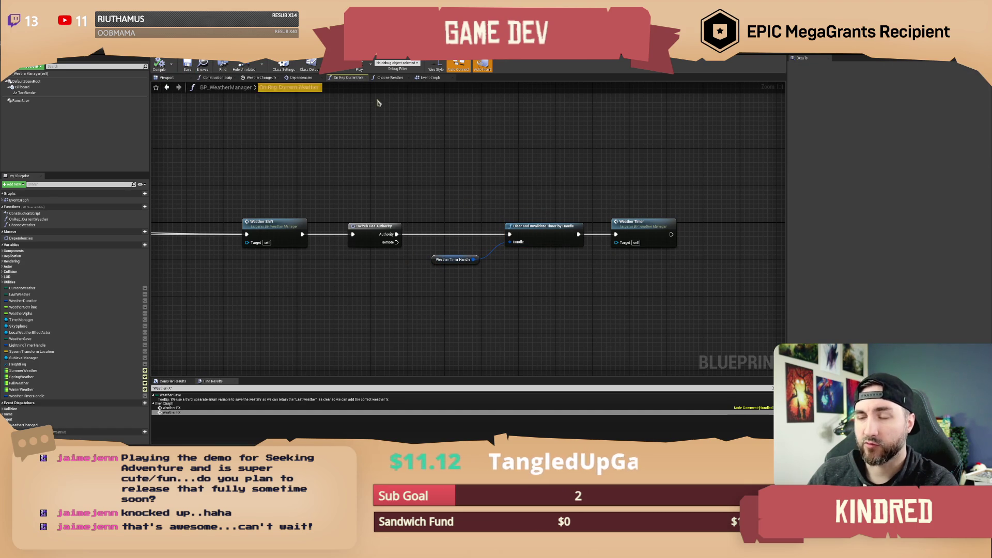
{"action": "key", "text": "alt+Tab"}
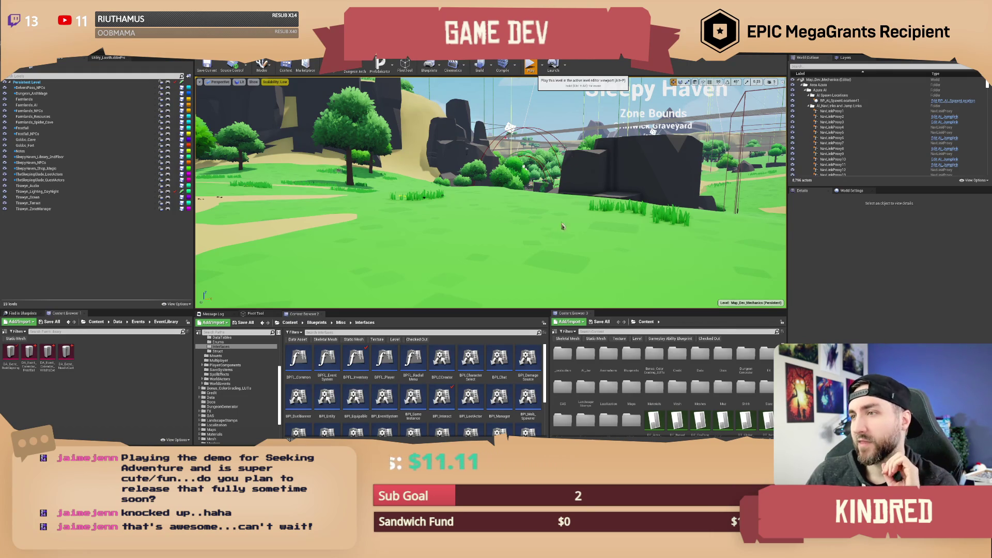
Start a Play-In-Editor session and submit the /setseason command in the in-game chat.
{"action": "key", "text": "alt+p"}
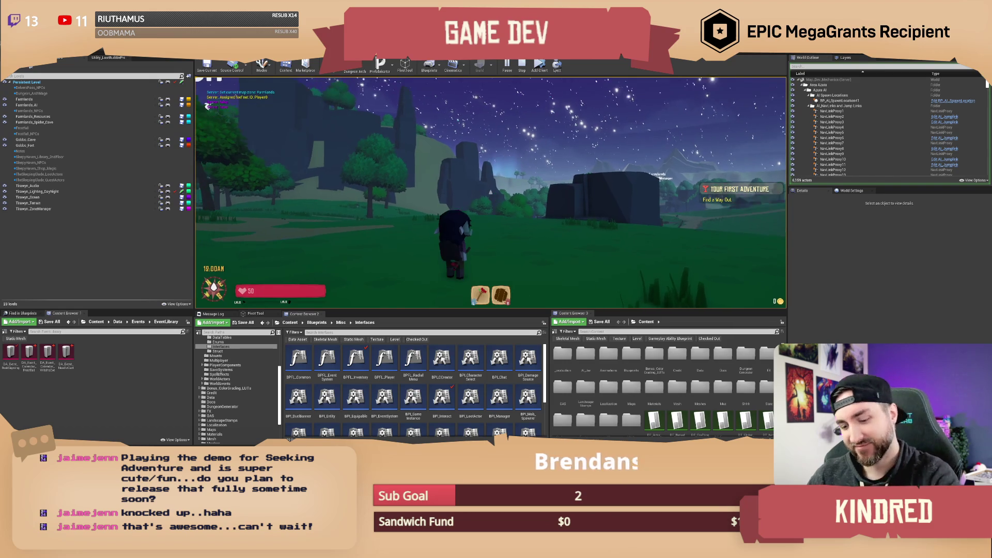
{"action": "type", "text": "/"}
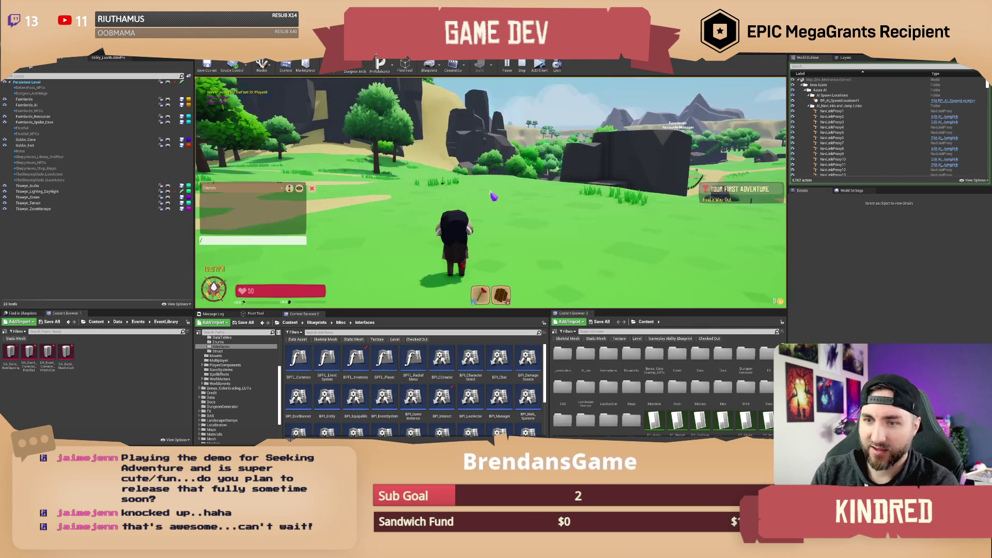
{"action": "type", "text": "setseason"}
{"action": "key", "text": "Return"}
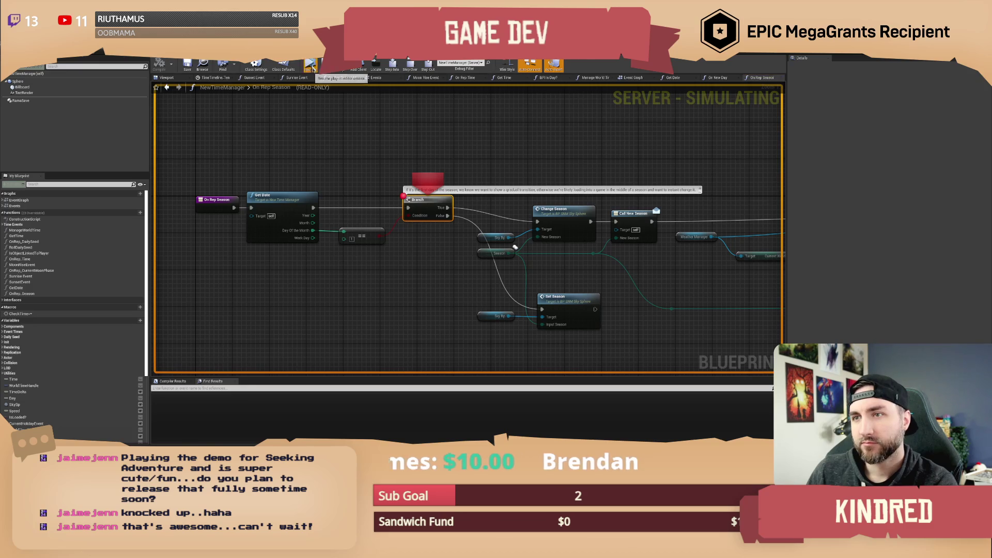
Resume execution past the On Rep Season, WeatherShift and Weather FX breakpoints.
{"action": "left_click", "coordinate": [311, 66]}
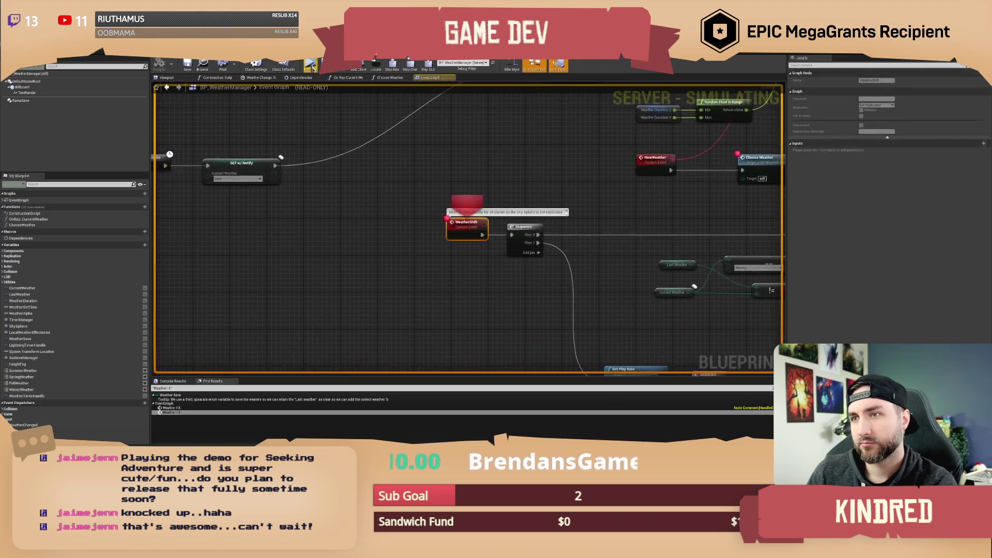
{"action": "left_click", "coordinate": [311, 66]}
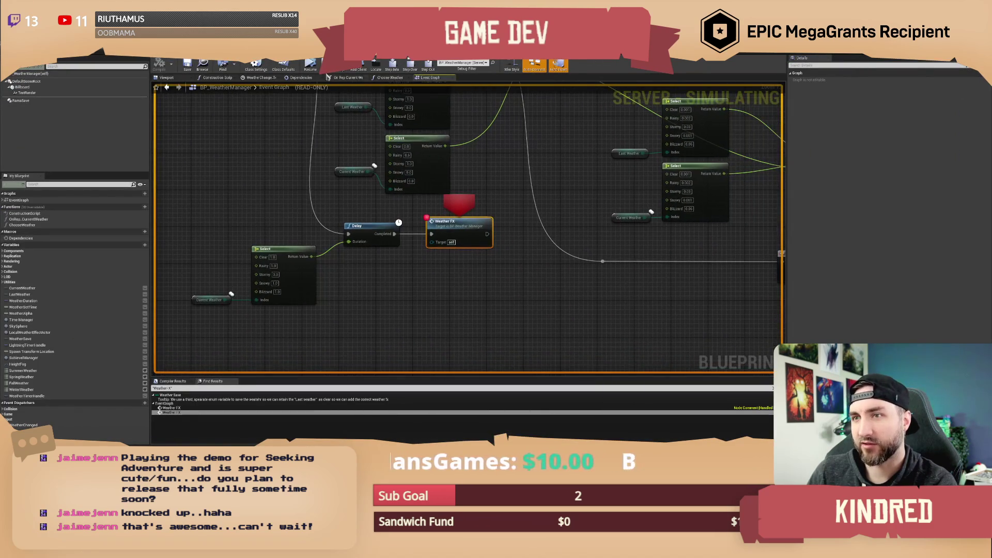
{"action": "left_click", "coordinate": [311, 66]}
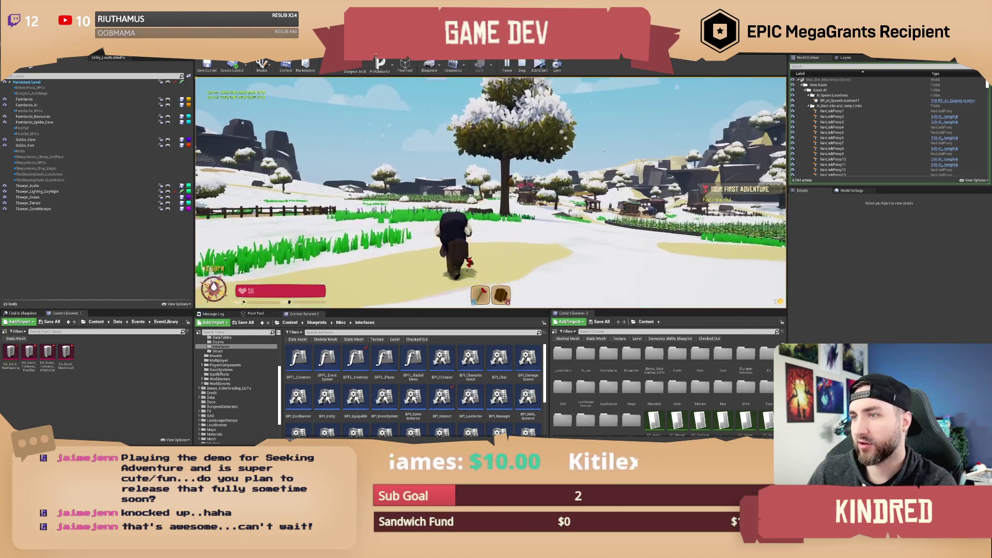
Walk the character across the snowy field past the fence, houses, tree and rocky hills.
{"action": "key", "text": "w"}
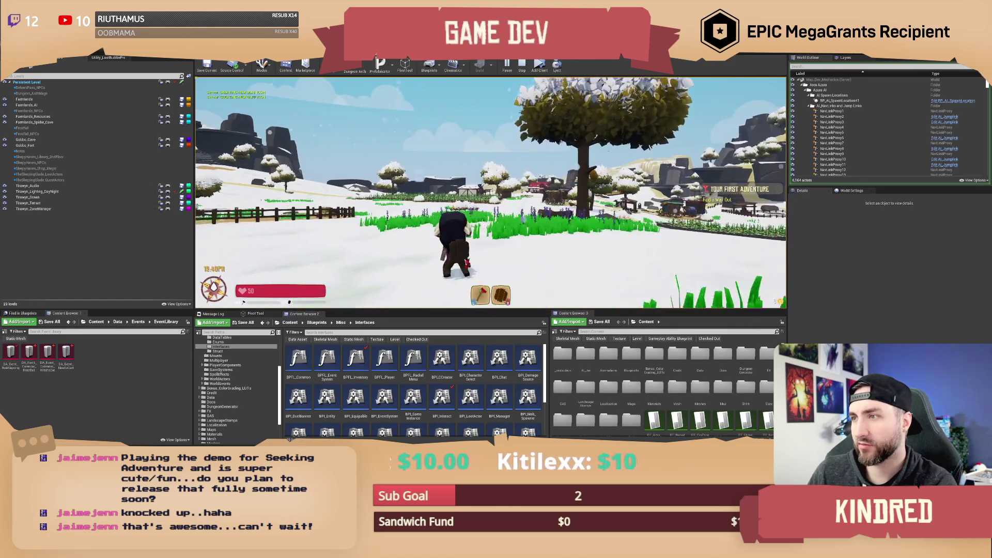
{"action": "key", "text": "w"}
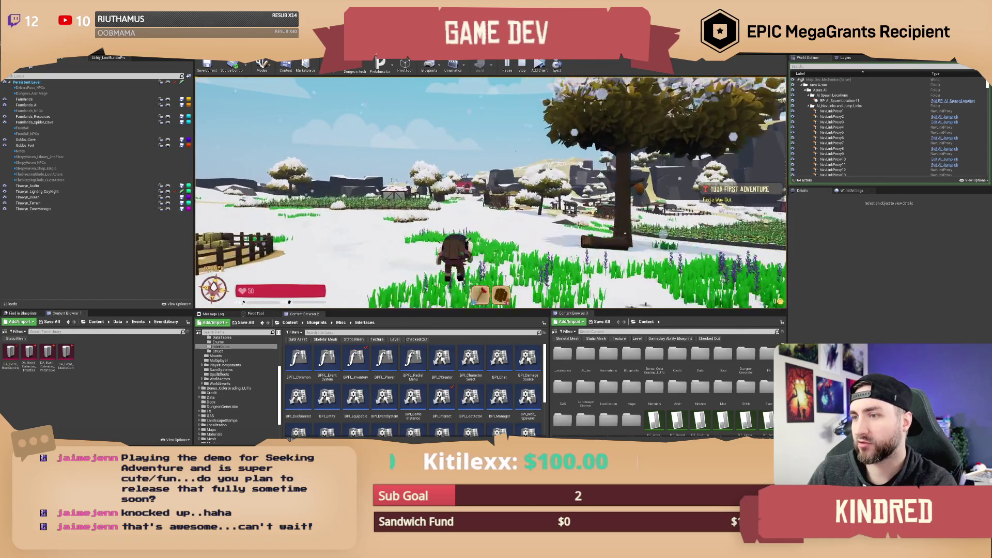
{"action": "key", "text": "w"}
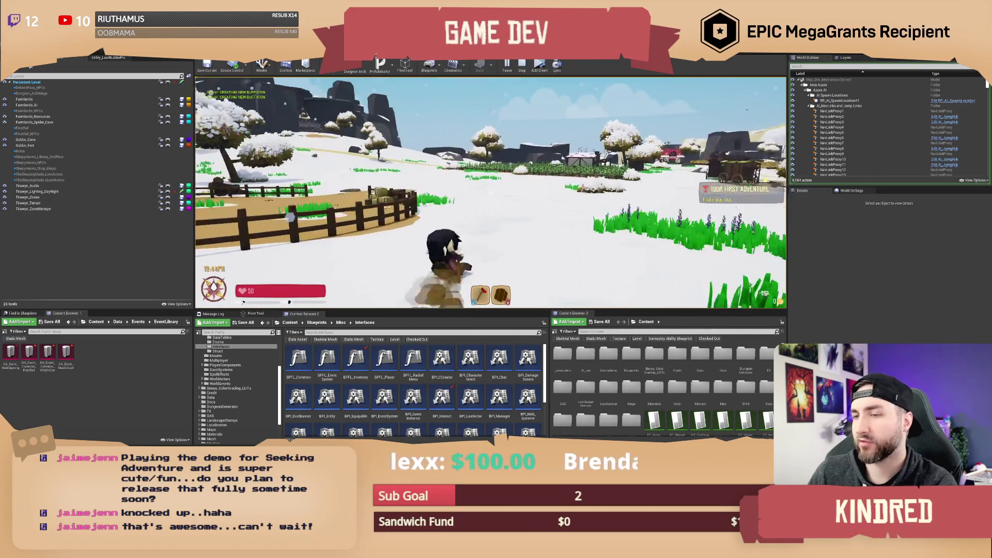
{"action": "key", "text": "w"}
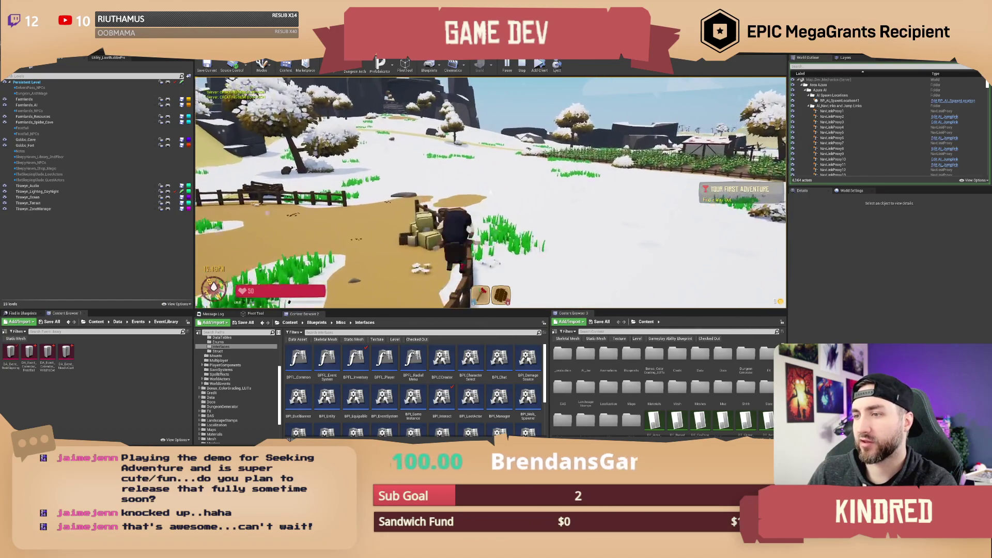
{"action": "key", "text": "w"}
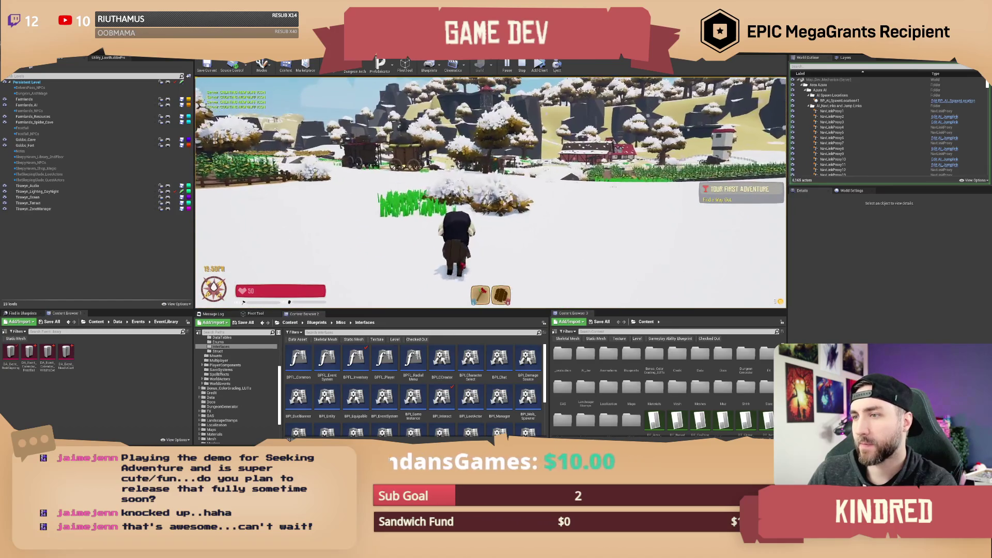
{"action": "key", "text": "w"}
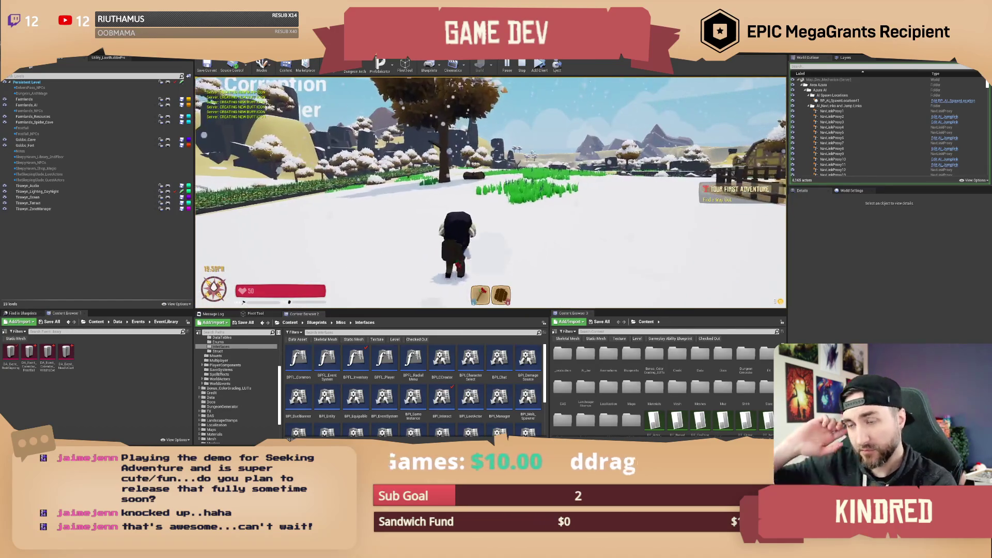
{"action": "key", "text": "w"}
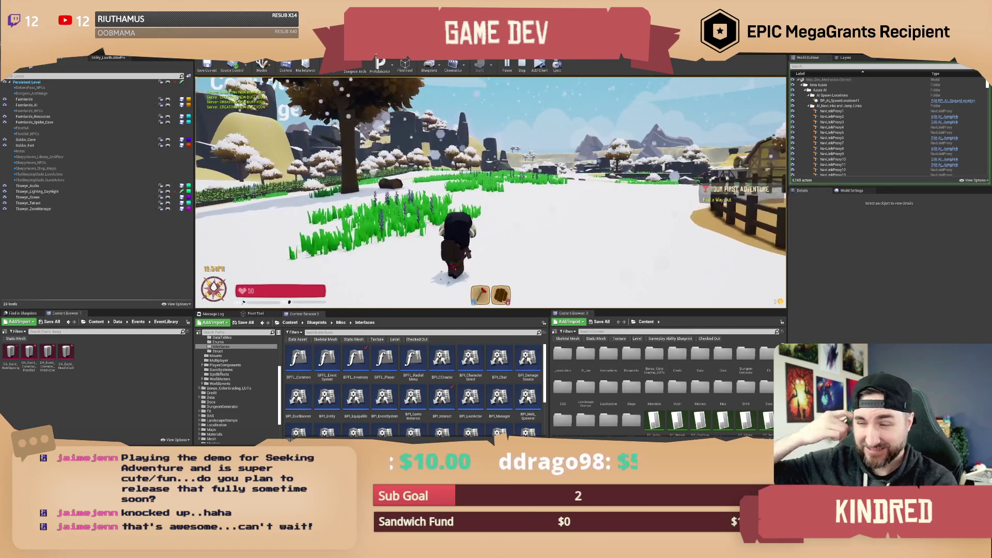
{"action": "key", "text": "w"}
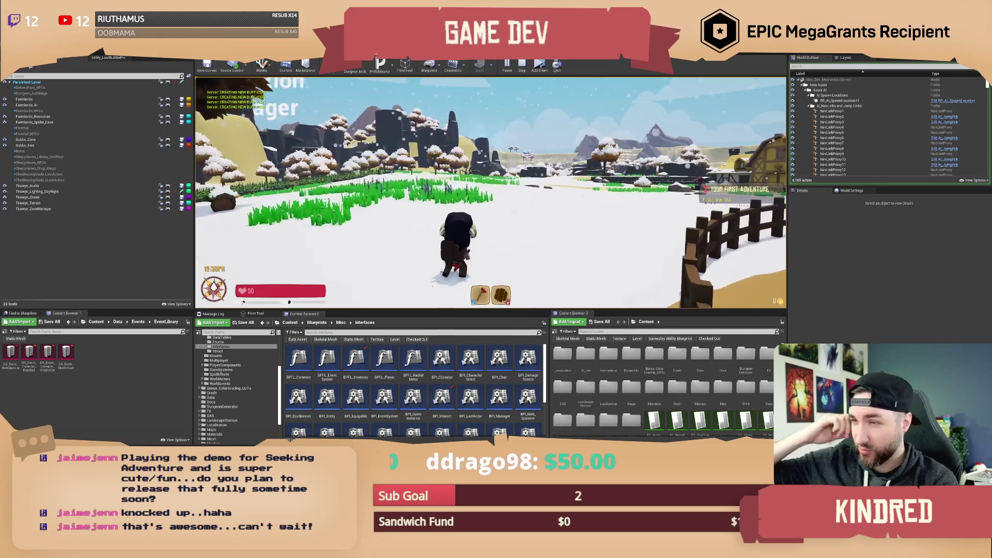
{"action": "key", "text": "w"}
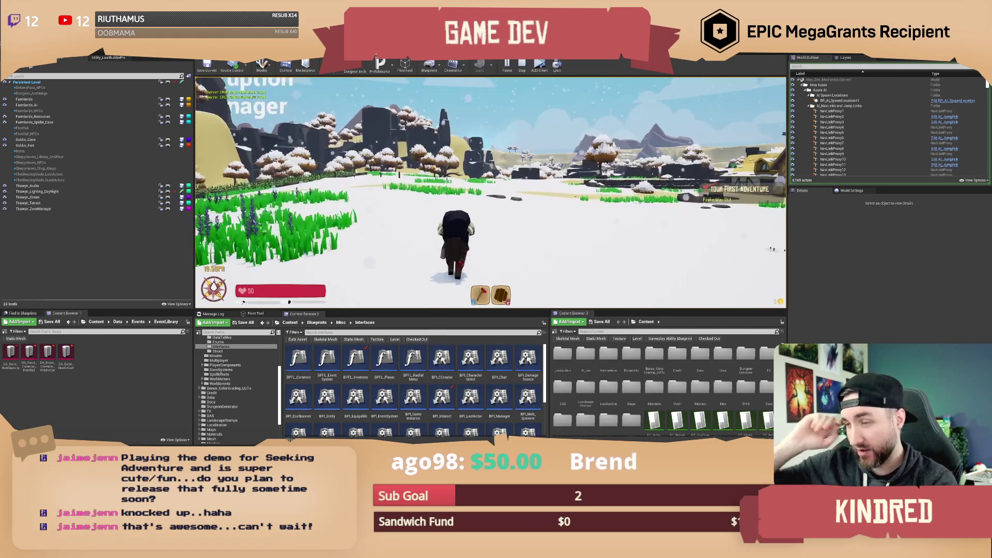
{"action": "key", "text": "w"}
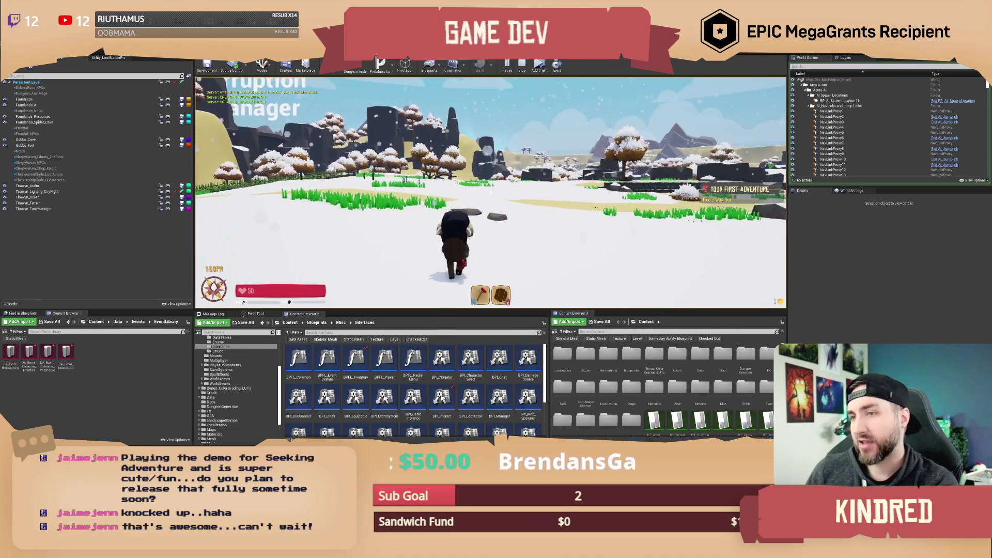
{"action": "key", "text": "w"}
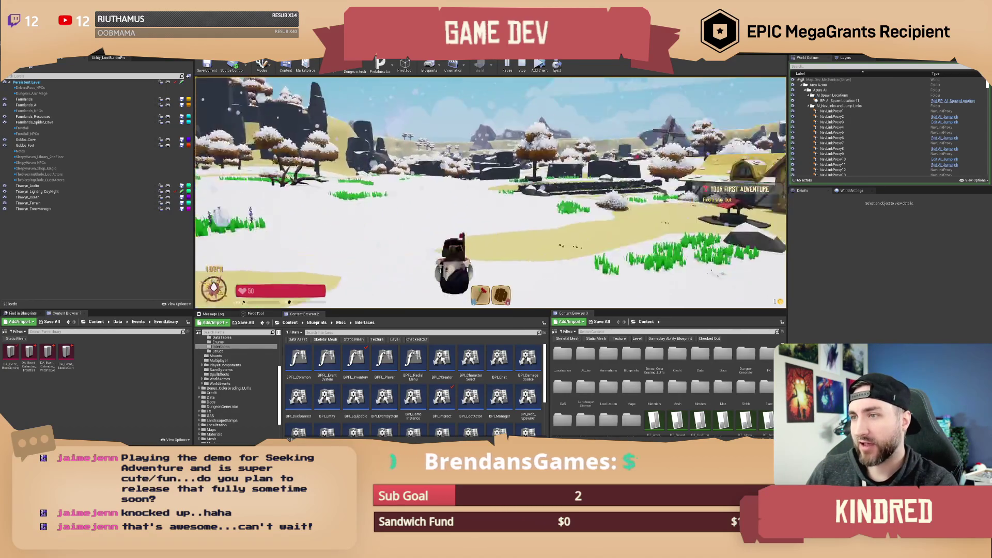
{"action": "key", "text": "w"}
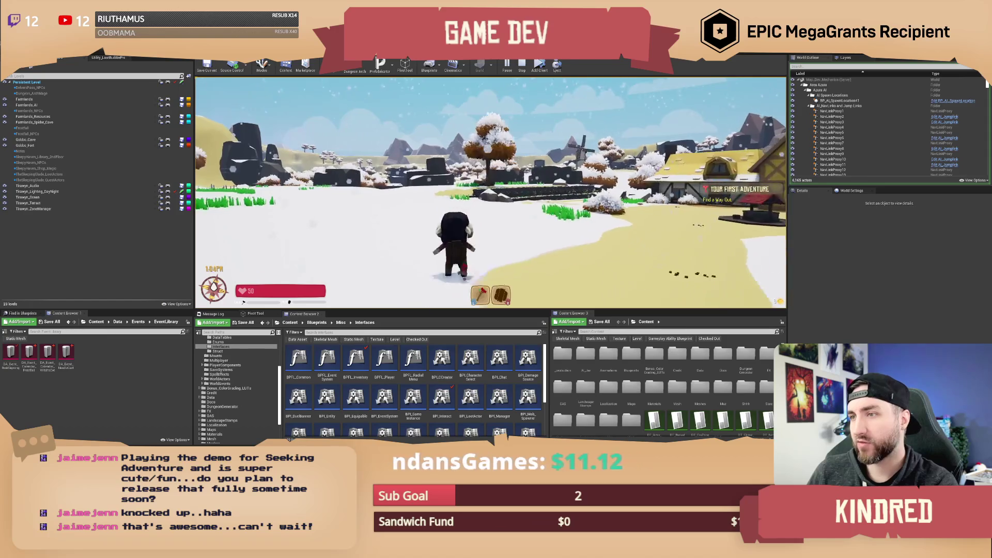
Dodge-roll, walk on through snow and grass into the Eruption area, then open the chat box.
{"action": "key", "text": "space"}
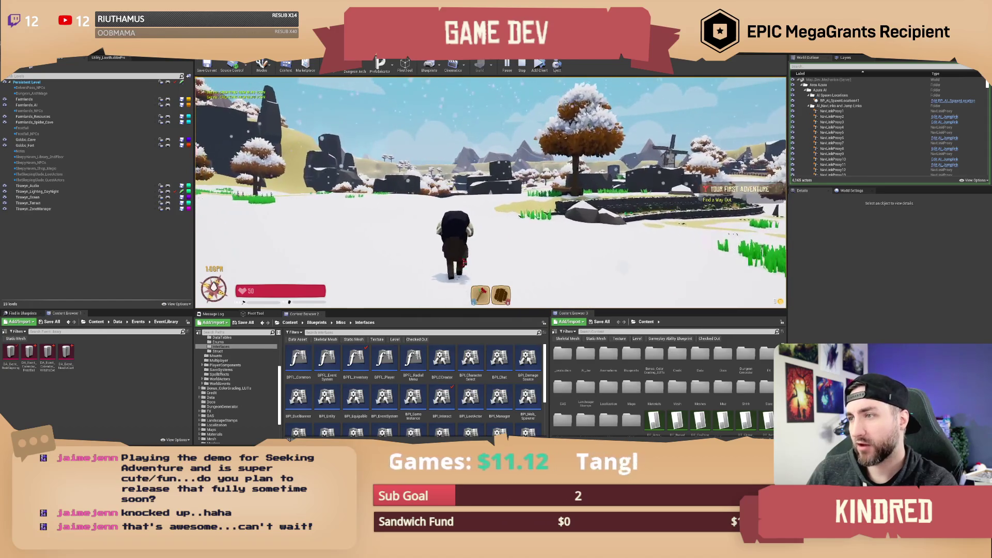
{"action": "key", "text": "w"}
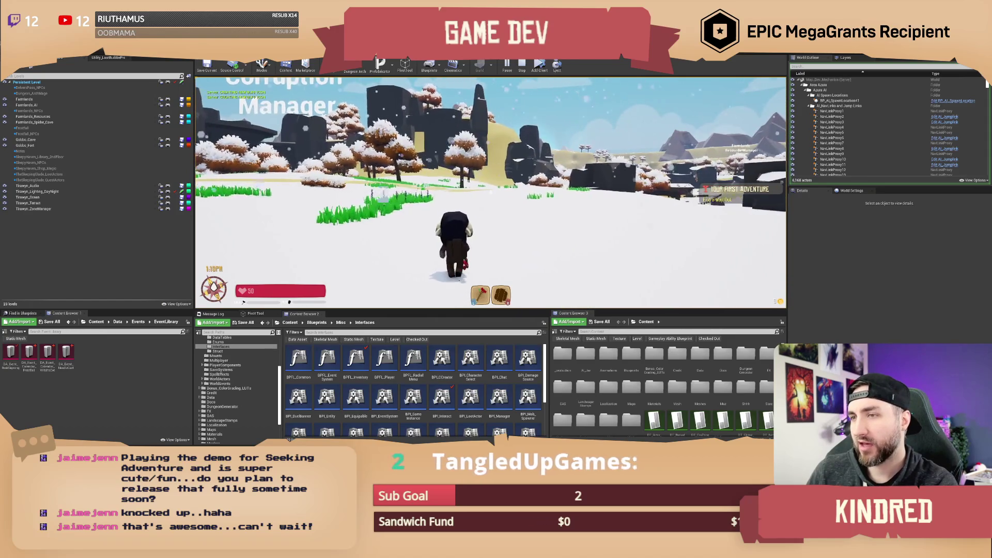
{"action": "key", "text": "w"}
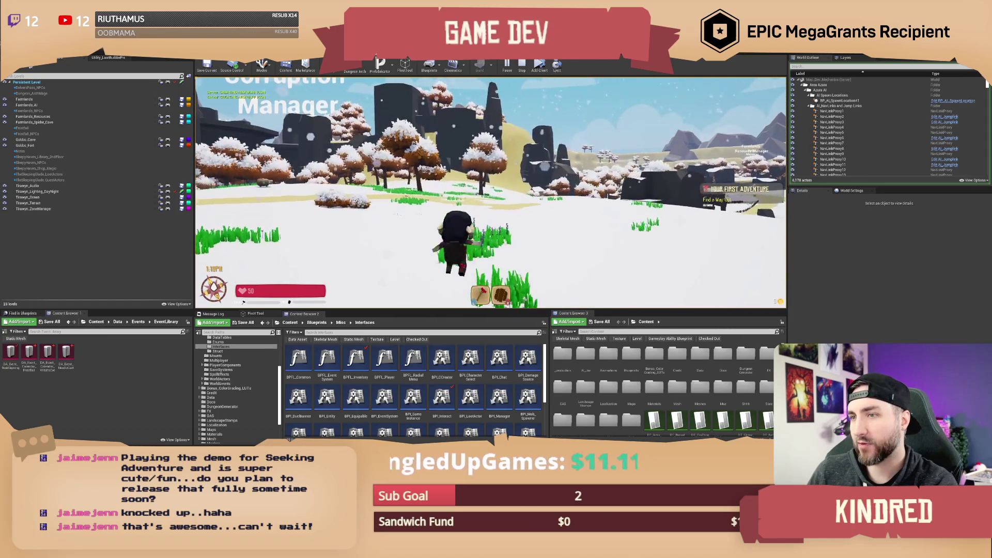
{"action": "key", "text": "w"}
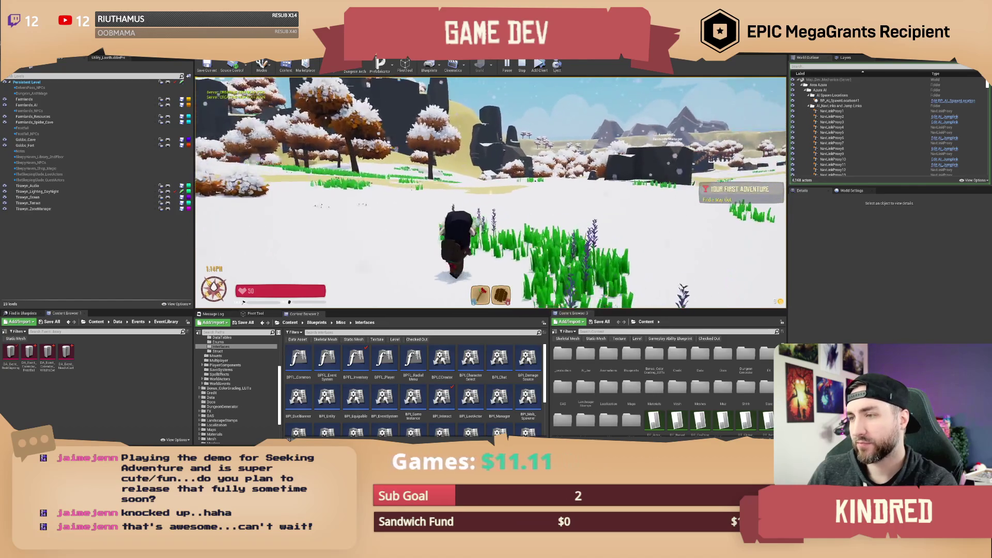
{"action": "key", "text": "w"}
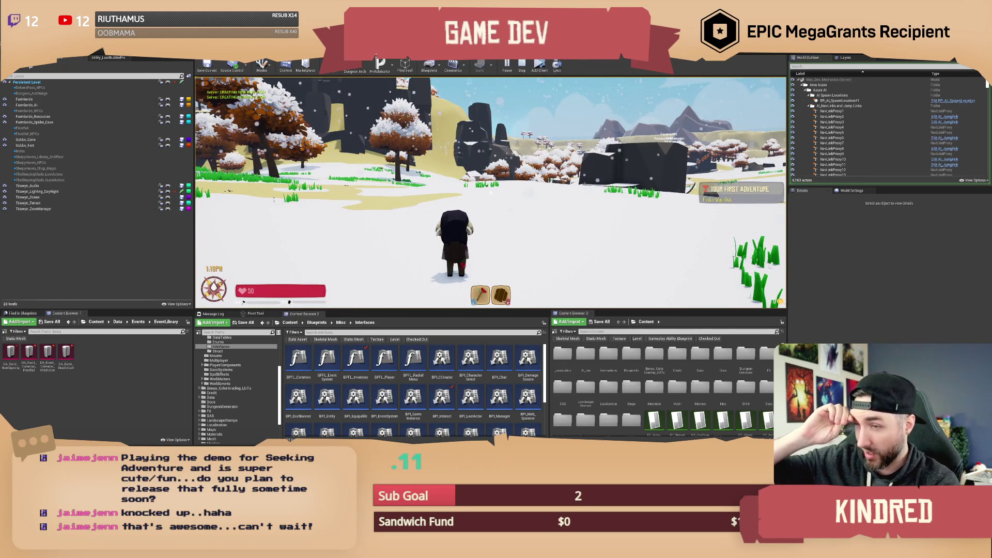
{"action": "key", "text": "w"}
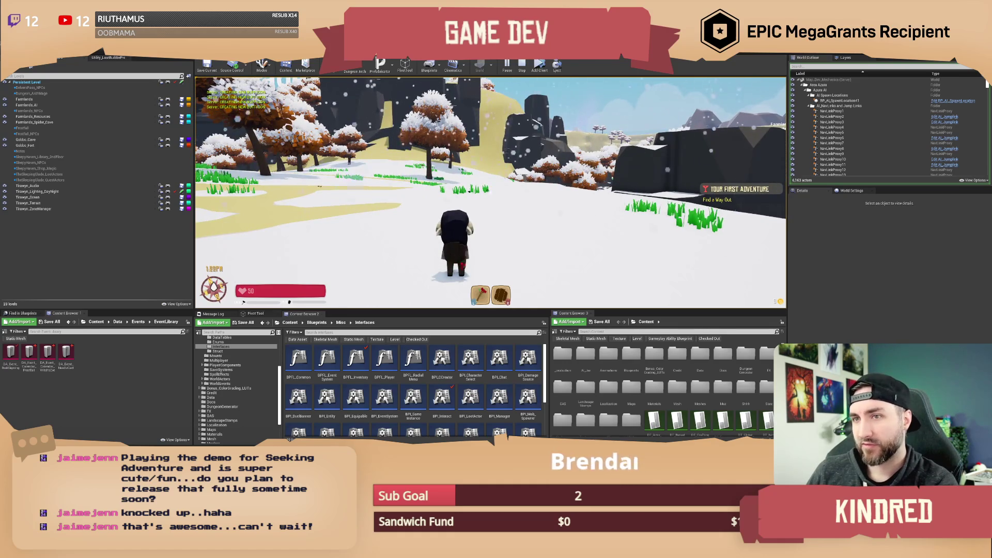
{"action": "key", "text": "w"}
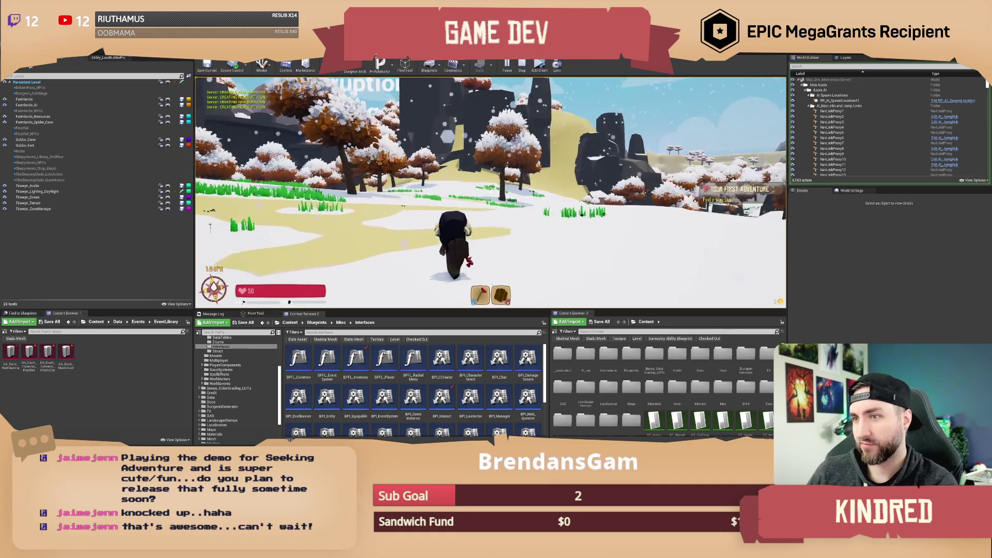
{"action": "key", "text": "w"}
{"action": "key", "text": "w"}
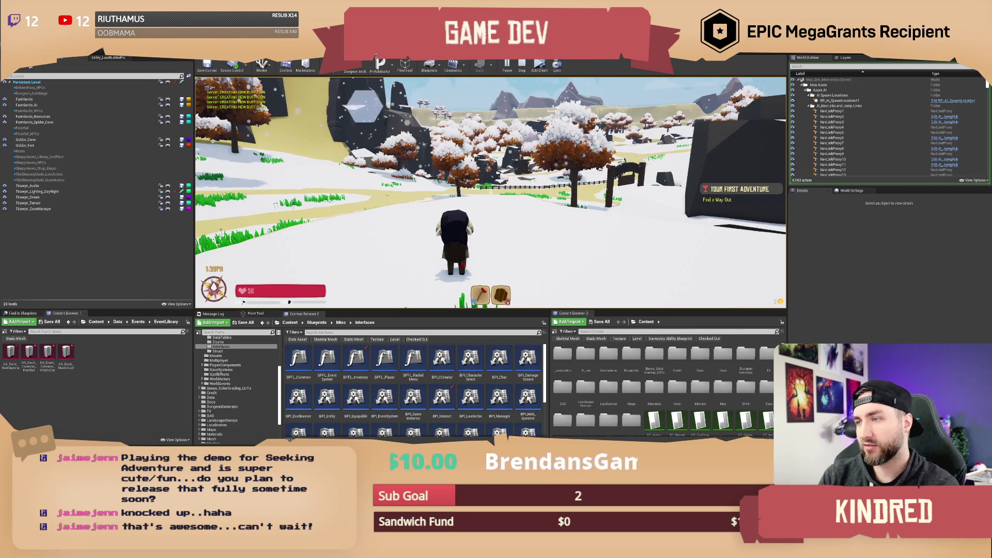
{"action": "key", "text": "Return"}
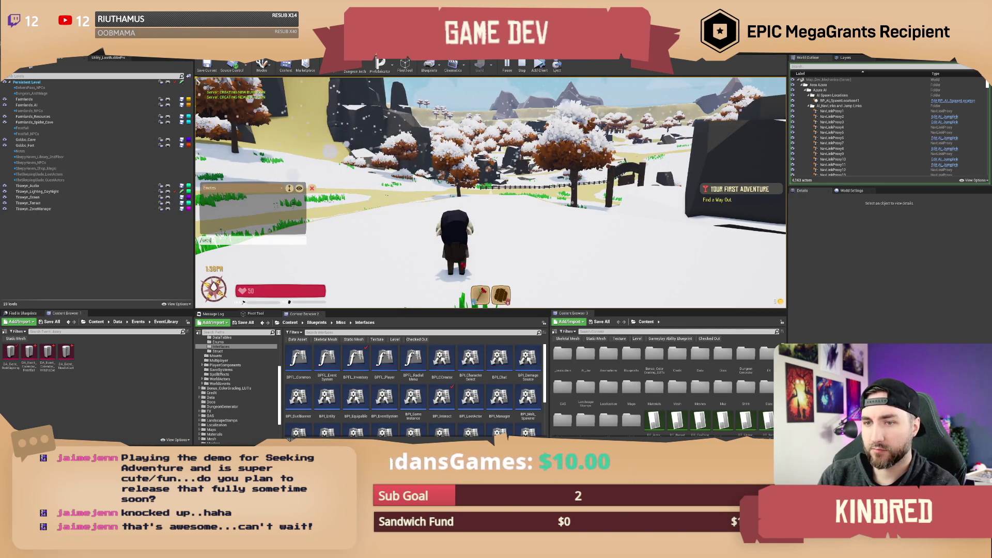
Submit /setseason spring, resume past the three weather breakpoints, and walk into the grassy snow.
{"action": "type", "text": "ing"}
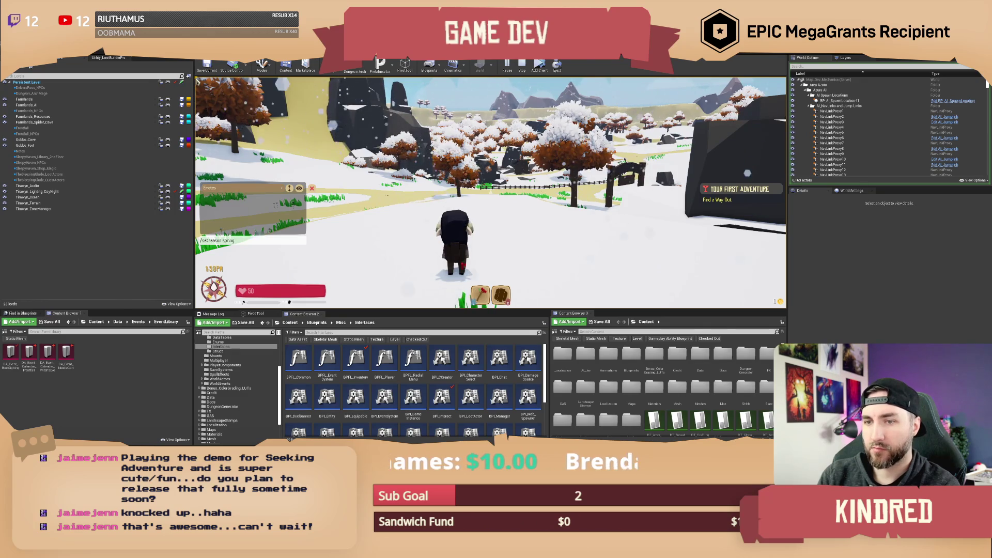
{"action": "key", "text": "Return"}
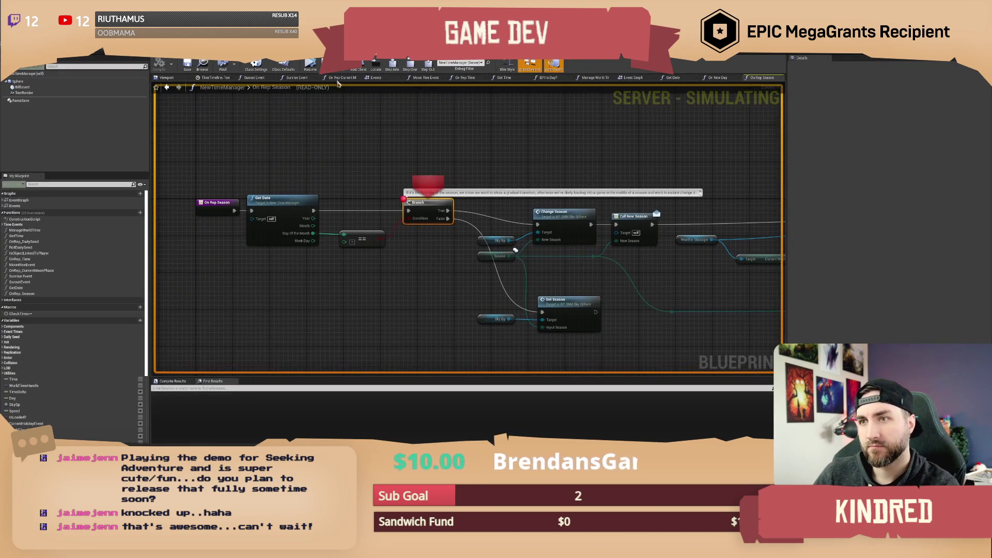
{"action": "left_click", "coordinate": [310, 65]}
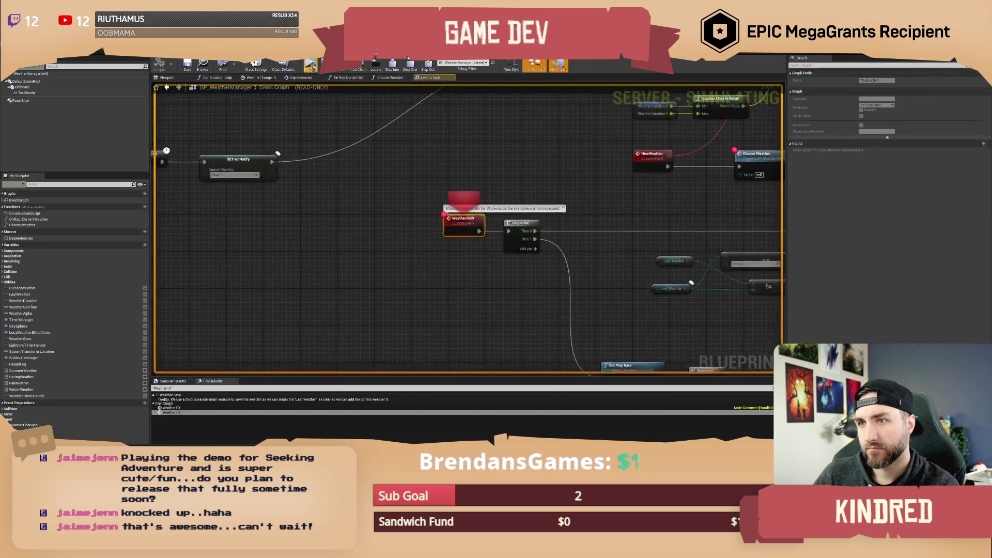
{"action": "left_click", "coordinate": [311, 66]}
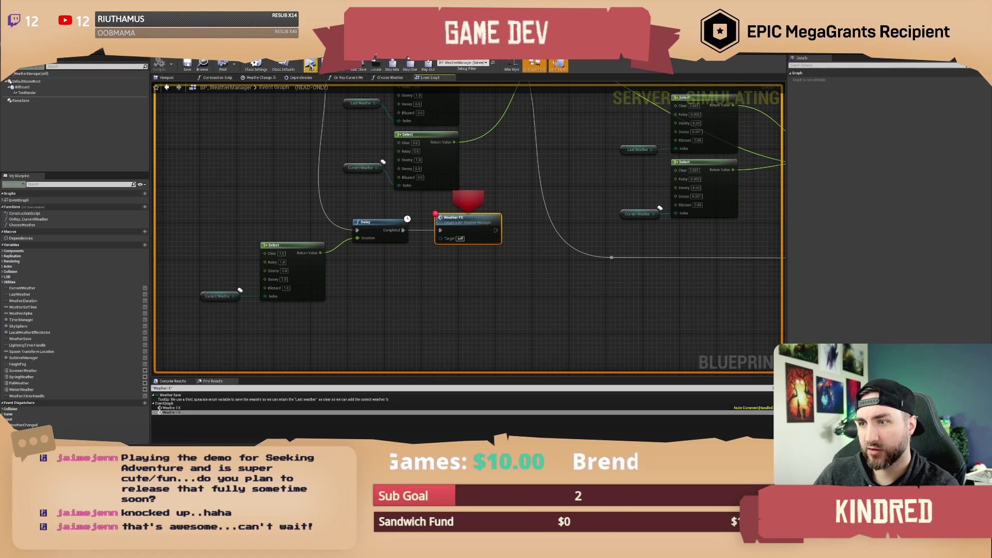
{"action": "left_click", "coordinate": [310, 66]}
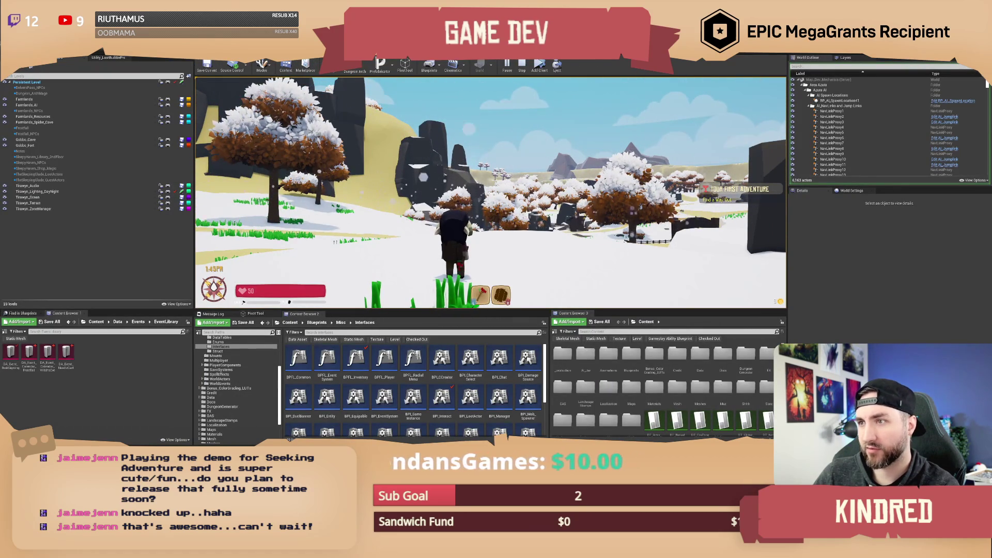
{"action": "key", "text": "w"}
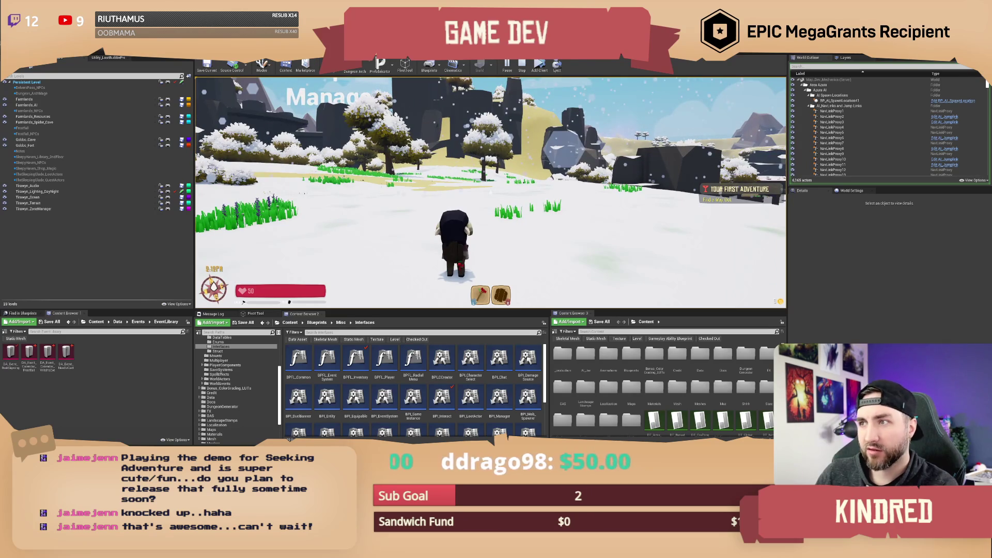
Stop the Play-In-Editor session to return to the level editor.
{"action": "key", "text": "Escape"}
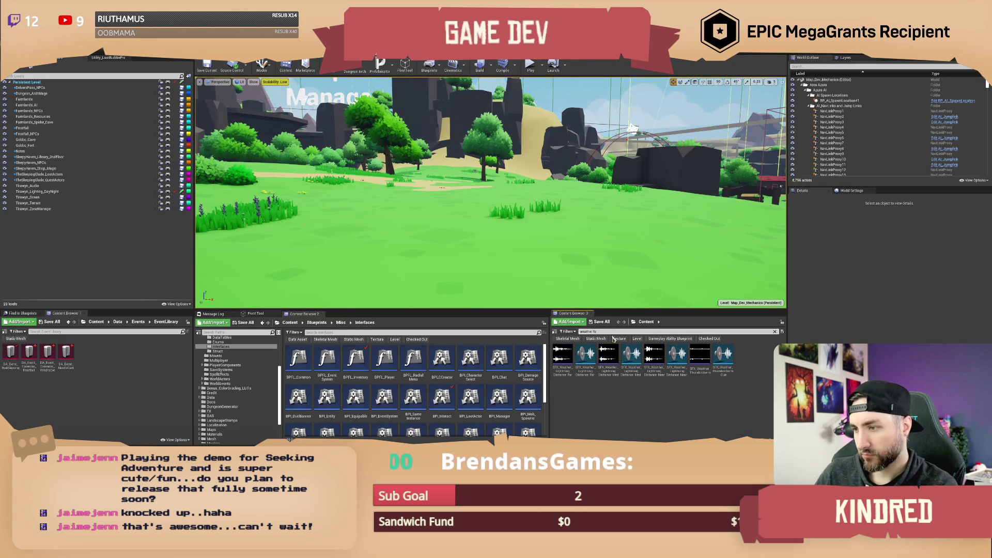
Search 'weather eff', open BP_Weather_Effect, and inspect the delay-timing comment in its graph.
{"action": "type", "text": "ff"}
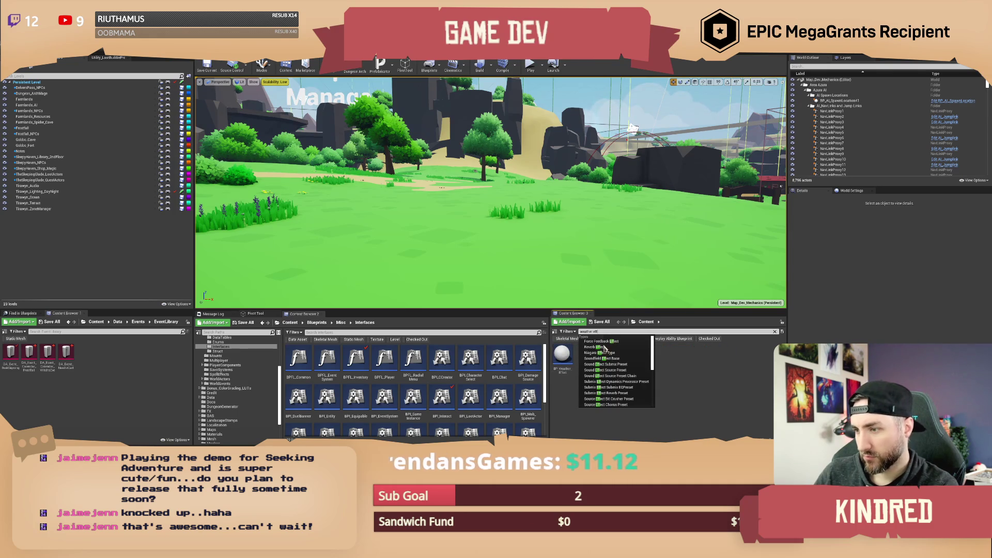
{"action": "double_click", "coordinate": [562, 355]}
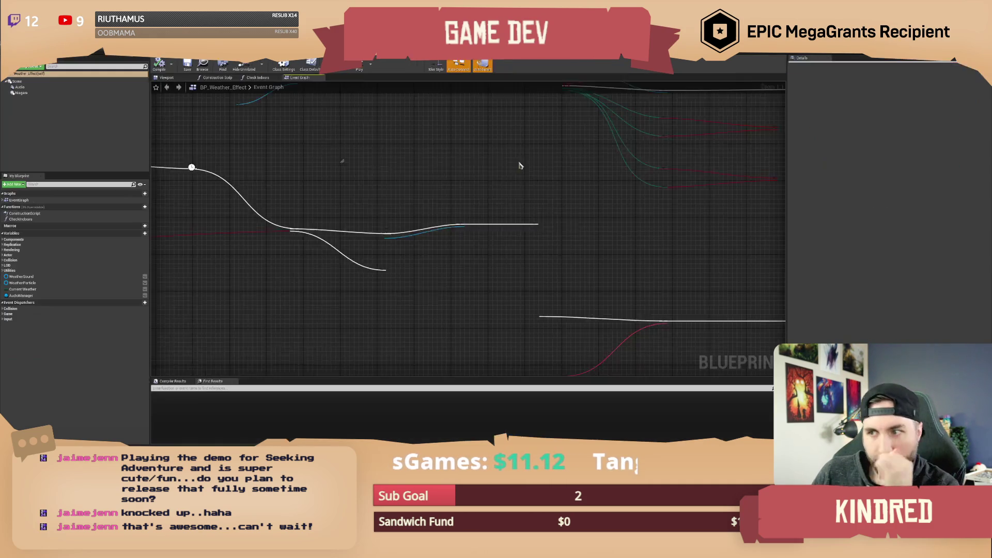
{"action": "mouse_move", "coordinate": [301, 171]}
{"action": "left_mouse_down"}
{"action": "mouse_move", "coordinate": [335, 194]}
{"action": "mouse_move", "coordinate": [303, 192]}
{"action": "left_mouse_up"}
{"action": "left_click_drag", "start_coordinate": [417, 166], "coordinate": [553, 199]}
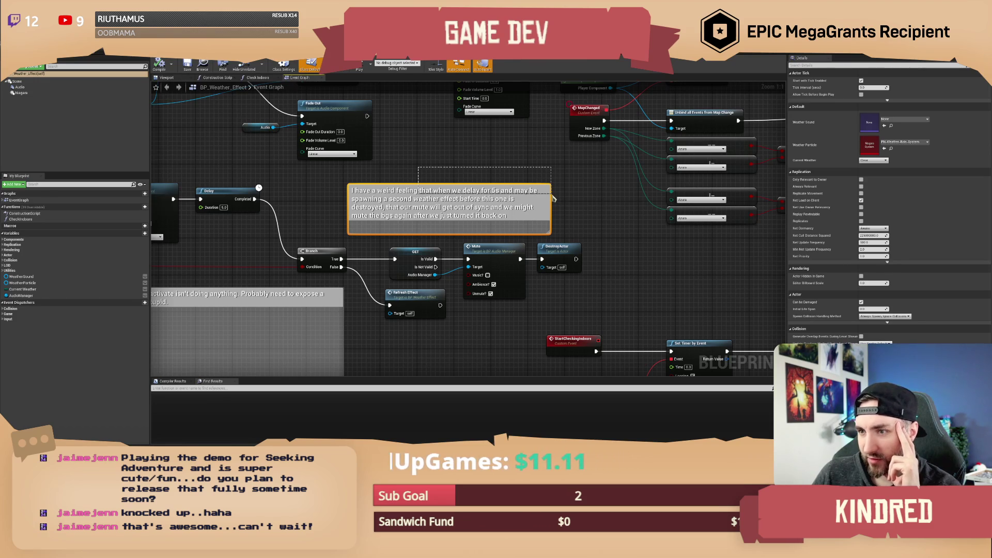
{"action": "left_click_drag", "start_coordinate": [553, 199], "coordinate": [553, 199]}
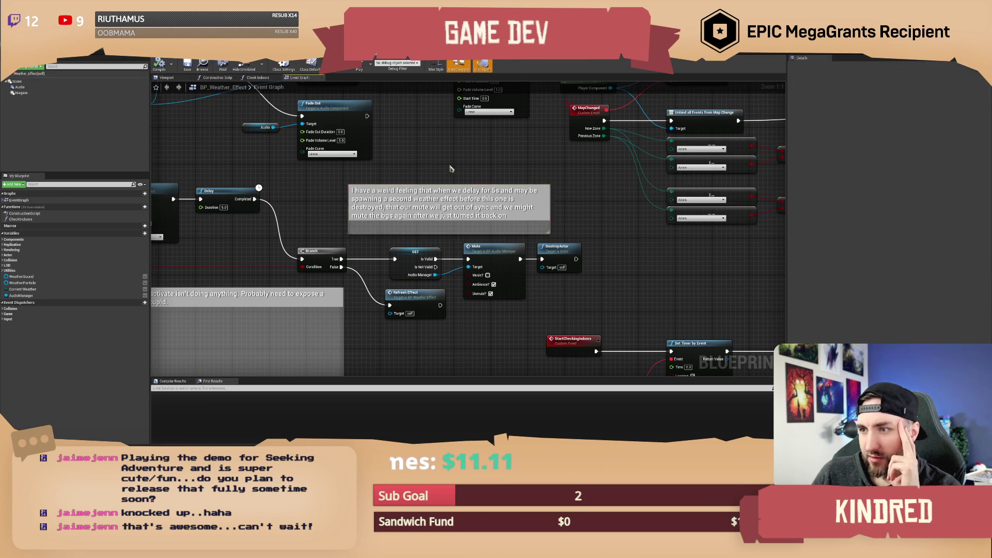
{"action": "scroll", "coordinate": [476, 219], "scroll_direction": "down", "scroll_amount": 2}
{"action": "left_click_drag", "start_coordinate": [312, 203], "coordinate": [417, 212]}
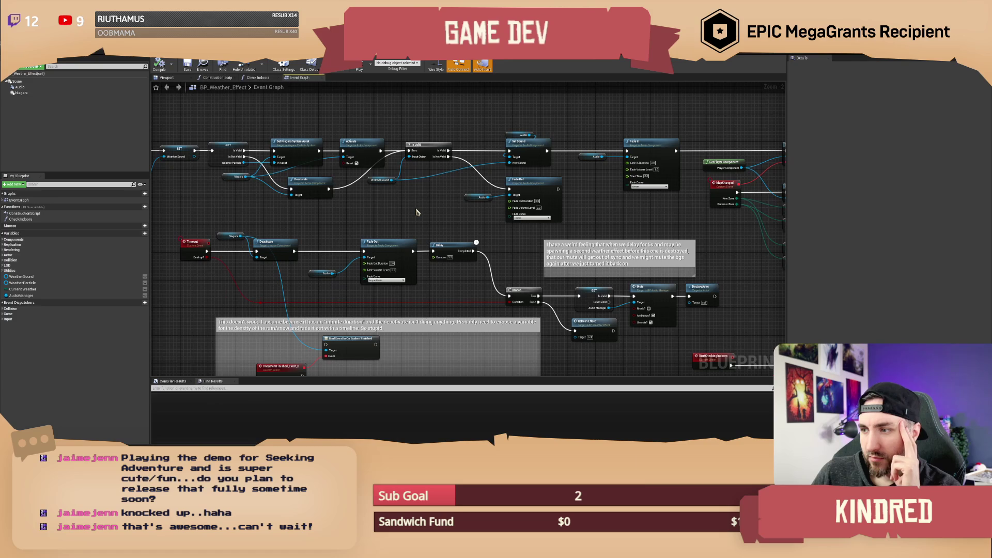
Review the delayed-mute comment and Timeout/Deactivate nodes, then jump from Refresh Effect to its event.
{"action": "left_click", "coordinate": [625, 245]}
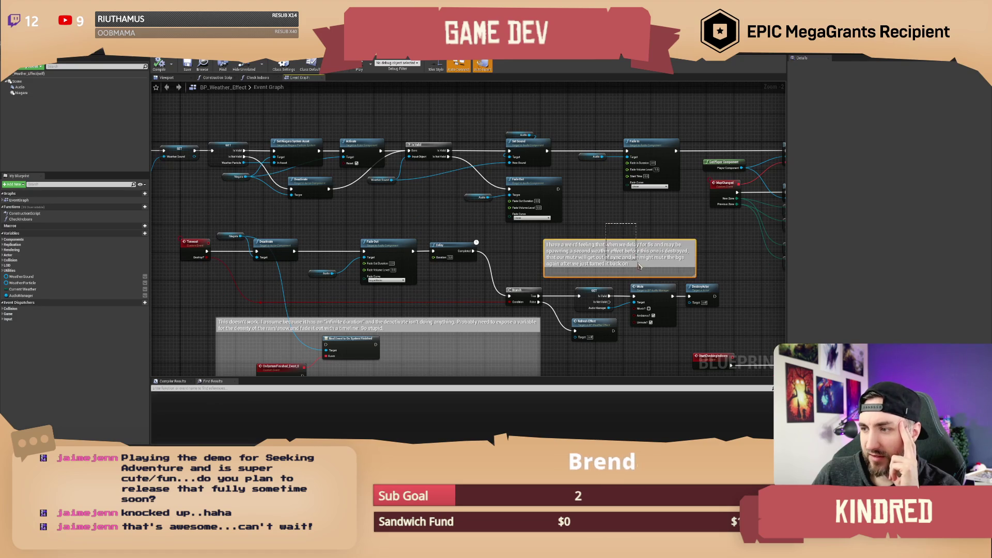
{"action": "left_click", "coordinate": [624, 229]}
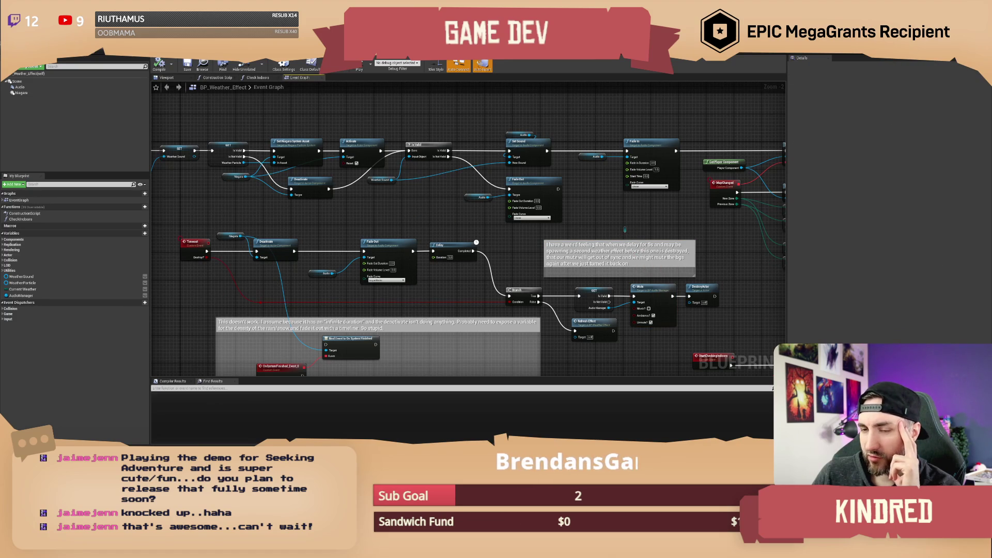
{"action": "mouse_move", "coordinate": [370, 221]}
{"action": "left_mouse_down"}
{"action": "mouse_move", "coordinate": [546, 210]}
{"action": "mouse_move", "coordinate": [417, 191]}
{"action": "left_mouse_up"}
{"action": "scroll", "coordinate": [520, 214], "scroll_direction": "up", "scroll_amount": 1}
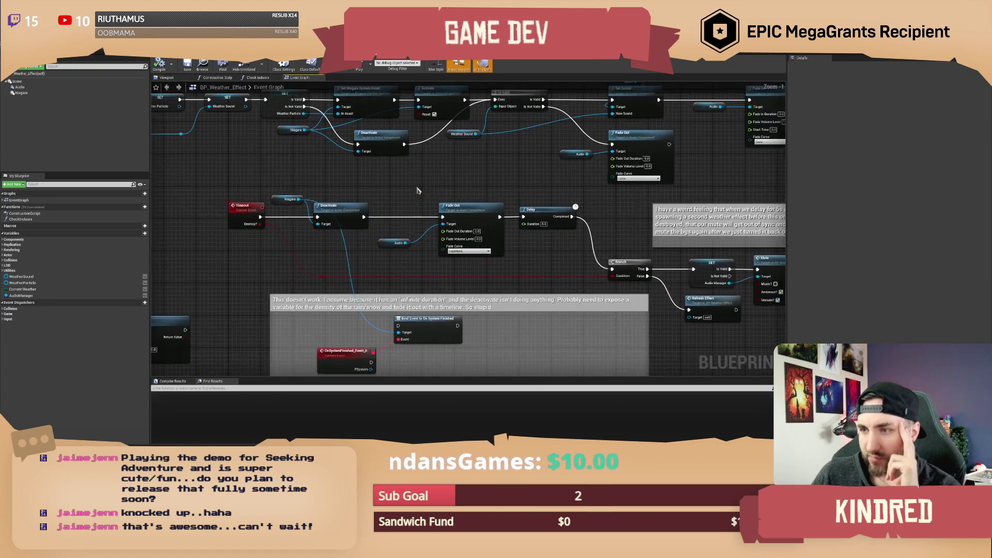
{"action": "left_click", "coordinate": [369, 206]}
{"action": "mouse_move", "coordinate": [555, 255]}
{"action": "left_mouse_down"}
{"action": "mouse_move", "coordinate": [520, 234]}
{"action": "mouse_move", "coordinate": [369, 213]}
{"action": "mouse_move", "coordinate": [520, 214]}
{"action": "mouse_move", "coordinate": [454, 230]}
{"action": "left_mouse_up"}
{"action": "left_click", "coordinate": [635, 272]}
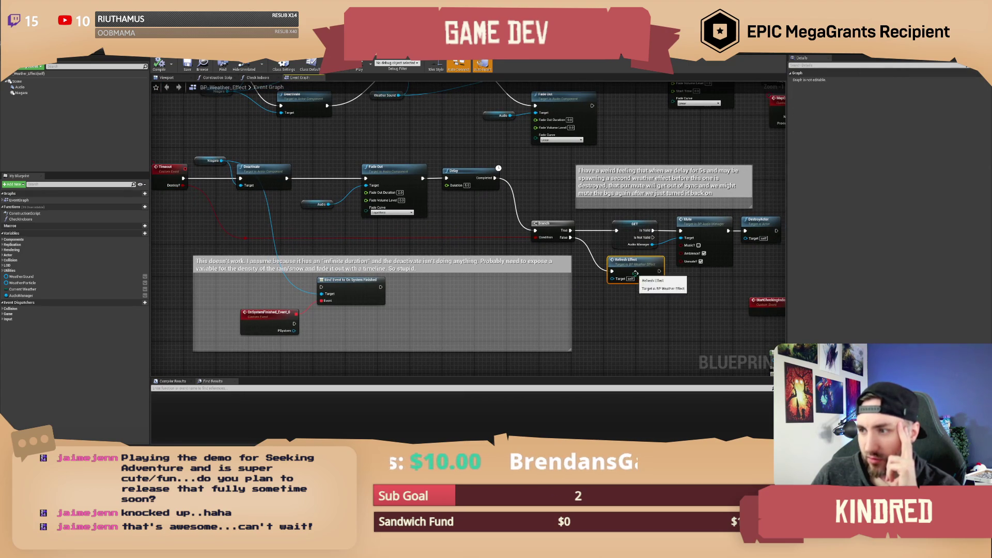
{"action": "double_click", "coordinate": [636, 261]}
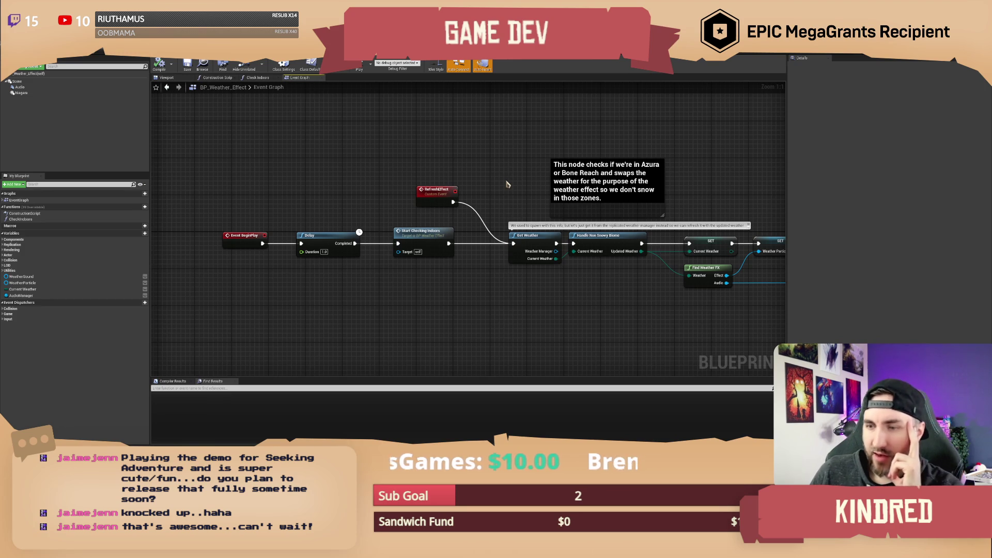
Pan the event graph across the Timeout, Event Tick, Delay, Branch and Mute nodes to the Get Weather chain.
{"action": "left_click_drag", "start_coordinate": [507, 184], "coordinate": [467, 184]}
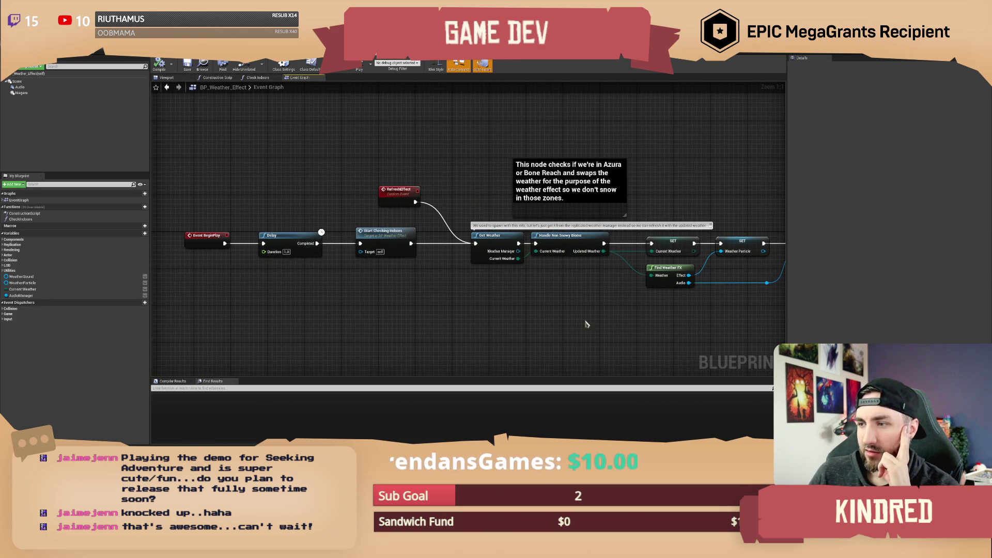
{"action": "scroll", "coordinate": [542, 188], "scroll_direction": "down", "scroll_amount": 2}
{"action": "left_click_drag", "start_coordinate": [543, 188], "coordinate": [406, 192]}
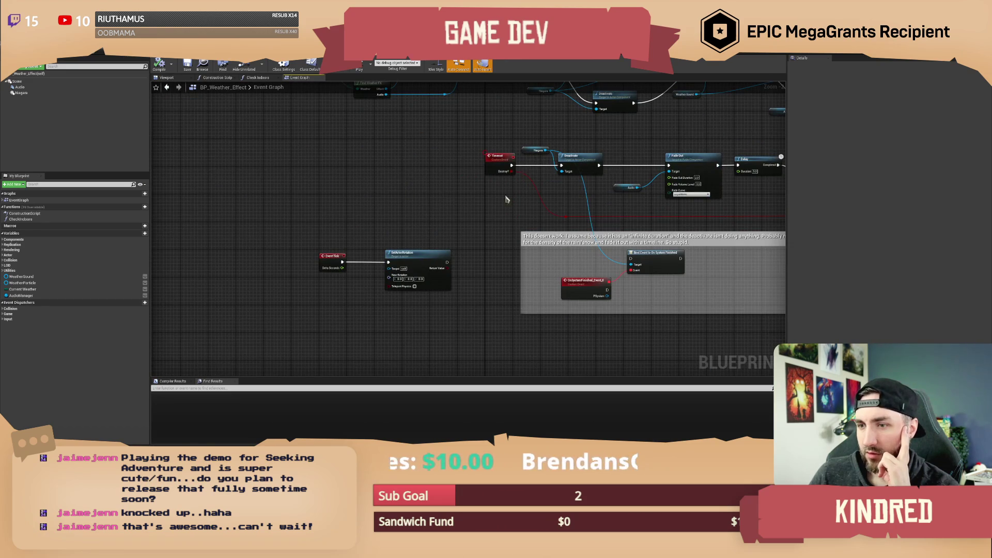
{"action": "left_click_drag", "start_coordinate": [780, 211], "coordinate": [457, 223]}
{"action": "scroll", "coordinate": [576, 293], "scroll_direction": "up", "scroll_amount": 1}
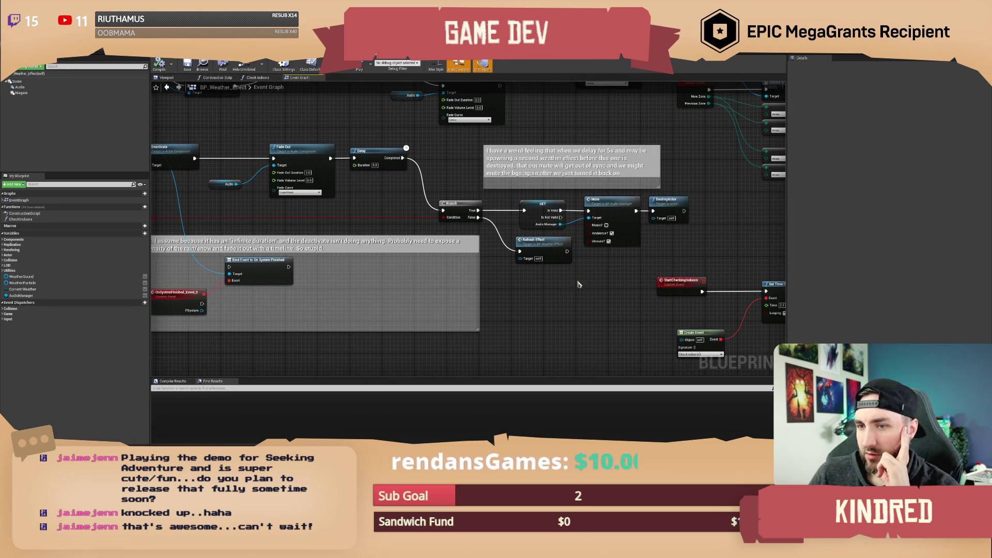
{"action": "left_click_drag", "start_coordinate": [328, 214], "coordinate": [433, 239]}
{"action": "left_click_drag", "start_coordinate": [297, 218], "coordinate": [505, 237]}
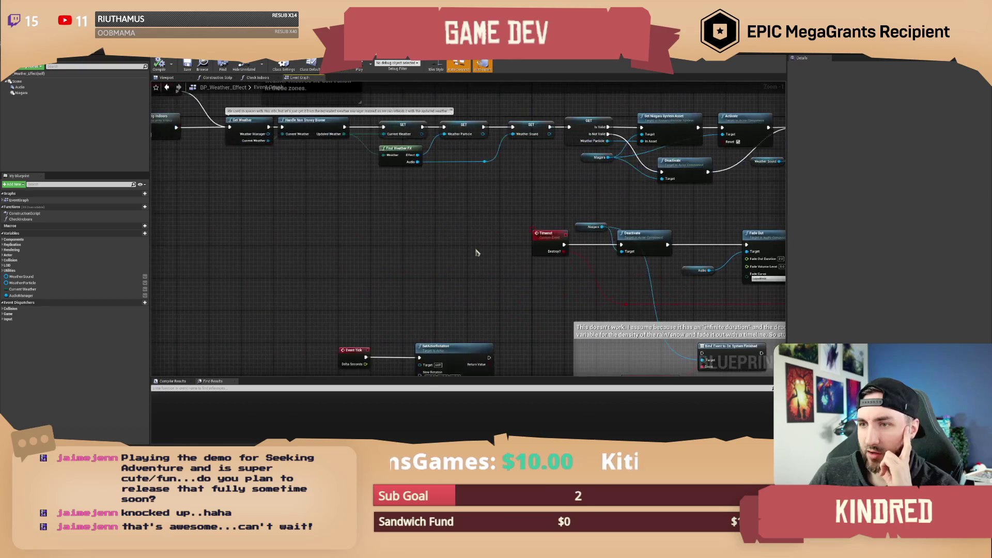
Find references to Current Weather, jump to its SET node, and open the Get Weather function graph.
{"action": "left_click", "coordinate": [36, 288]}
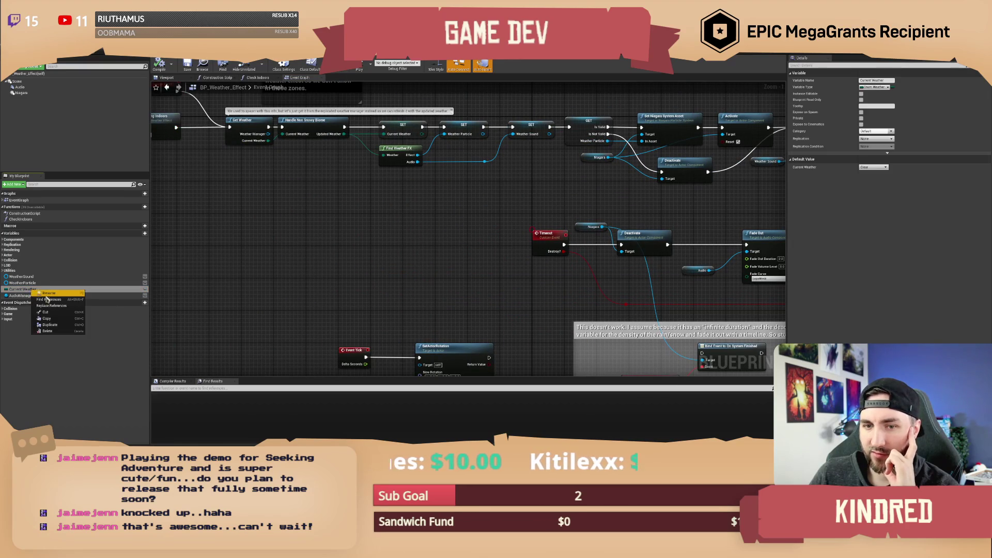
{"action": "left_click", "coordinate": [56, 303]}
{"action": "double_click", "coordinate": [176, 399]}
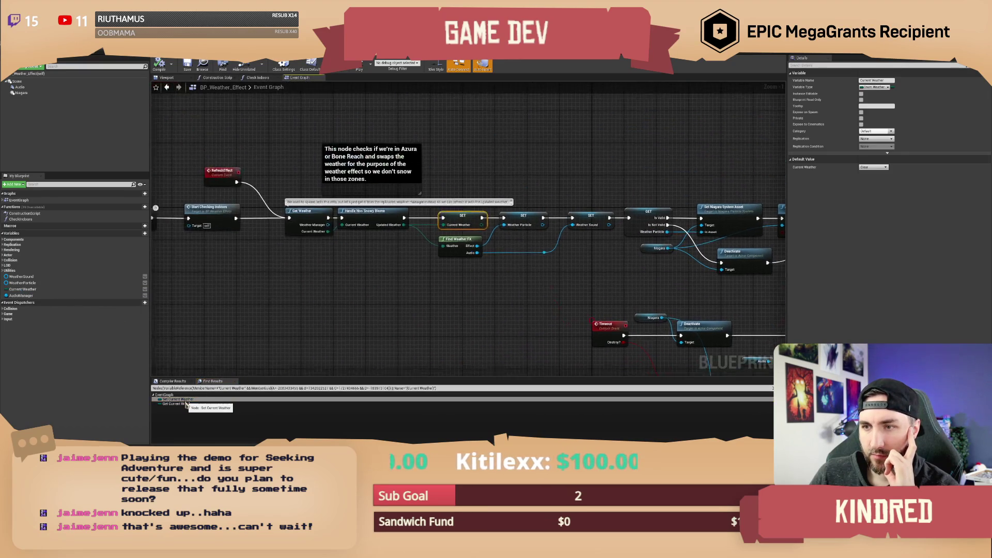
{"action": "mouse_move", "coordinate": [360, 304]}
{"action": "left_mouse_down"}
{"action": "mouse_move", "coordinate": [453, 295]}
{"action": "mouse_move", "coordinate": [465, 273]}
{"action": "mouse_move", "coordinate": [493, 272]}
{"action": "left_mouse_up"}
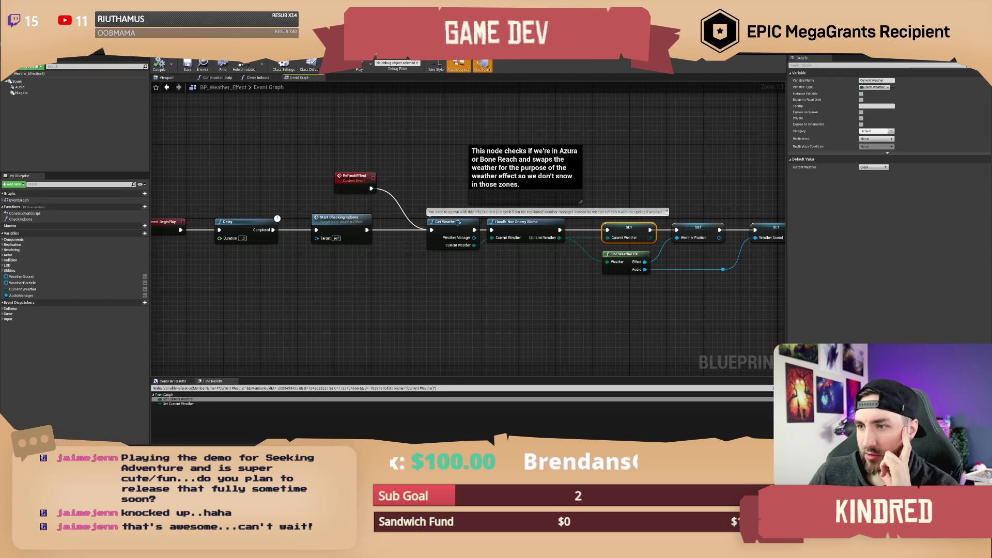
{"action": "double_click", "coordinate": [458, 228]}
{"action": "left_click_drag", "start_coordinate": [362, 185], "coordinate": [428, 178]}
{"action": "key", "text": "alt+Tab"}
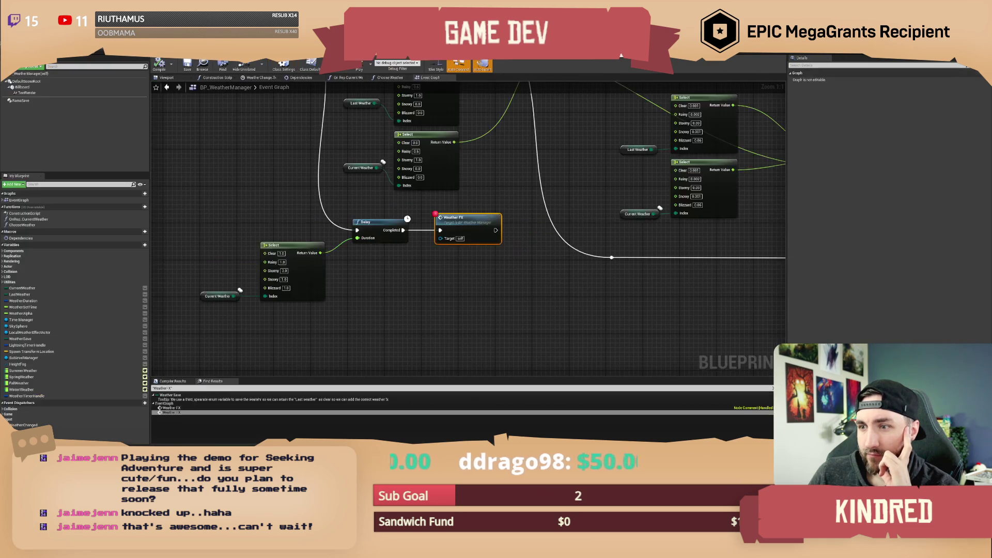
Find references to CurrentWeather and jump to where it is set with notify in On Rep Season.
{"action": "right_click", "coordinate": [31, 288]}
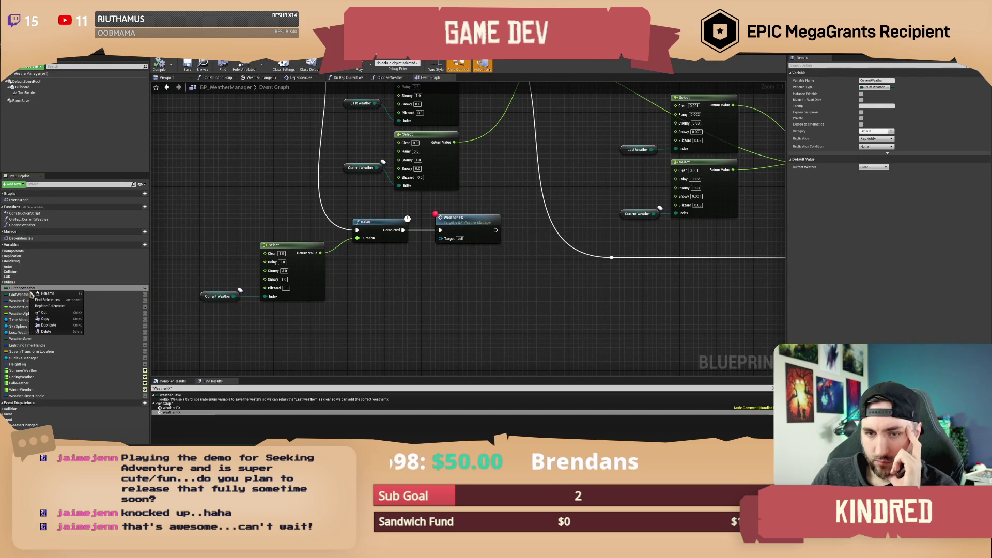
{"action": "left_click", "coordinate": [49, 300]}
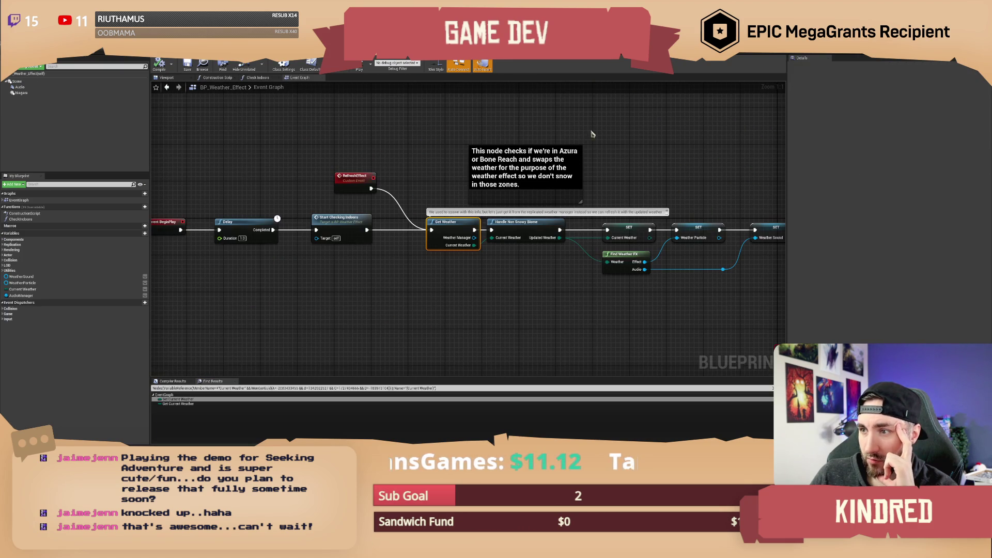
{"action": "double_click", "coordinate": [449, 230]}
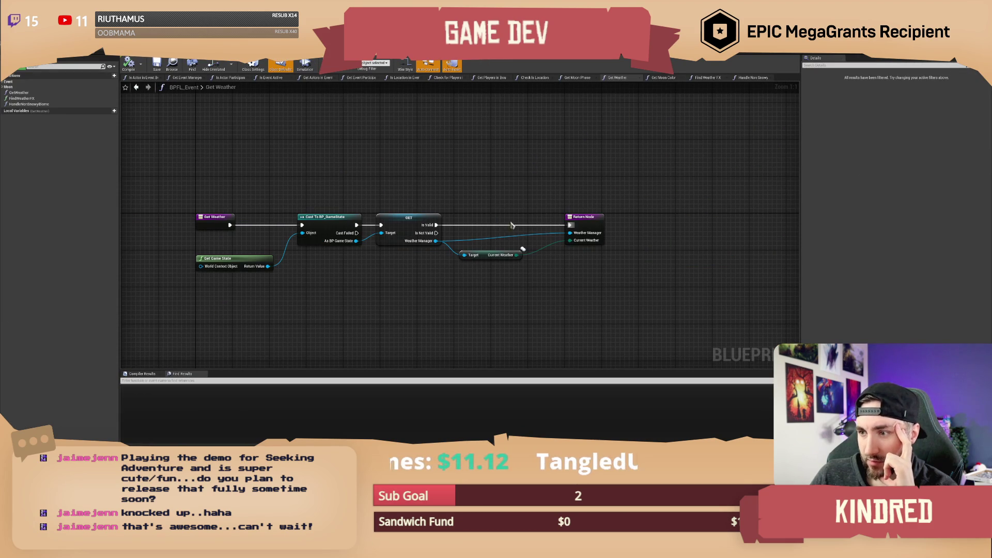
{"action": "left_click", "coordinate": [507, 254]}
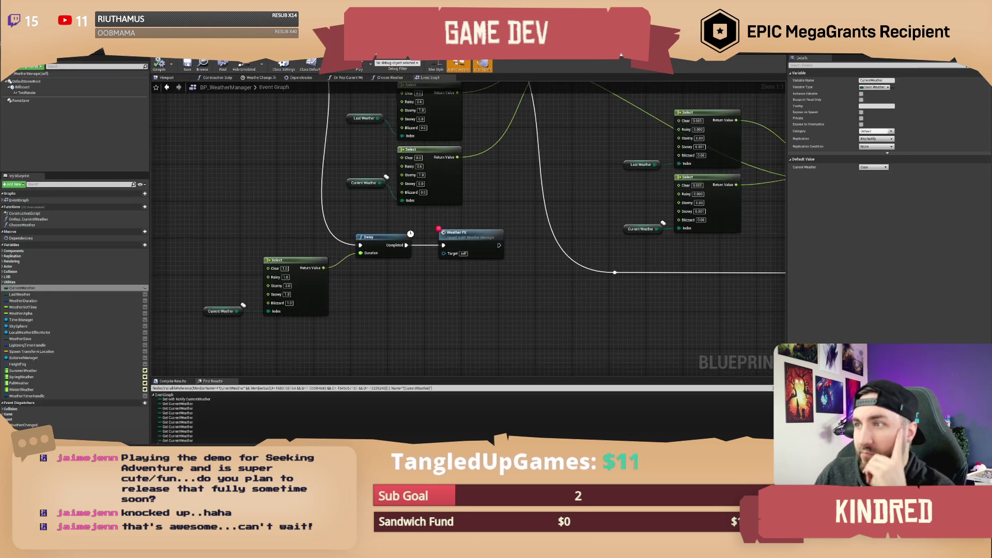
{"action": "double_click", "coordinate": [186, 398]}
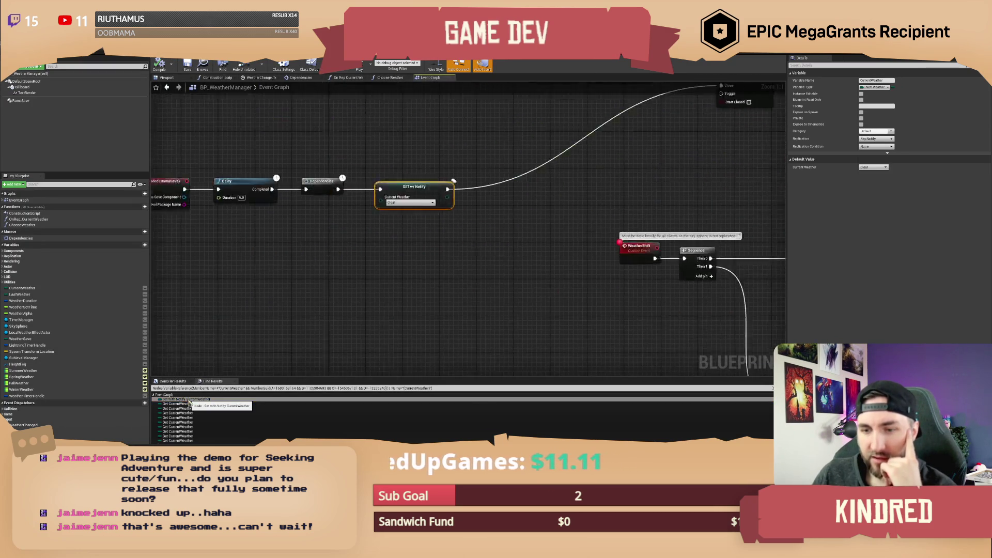
{"action": "left_click", "coordinate": [530, 184]}
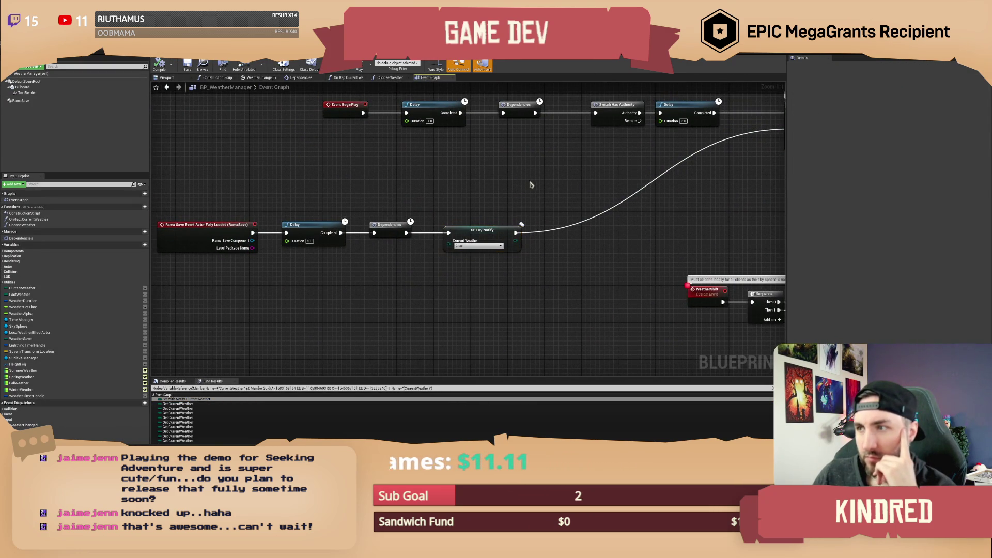
Bring the Gate, Set Timer, Branch and Change Season nodes of On Rep Season into view.
{"action": "mouse_move", "coordinate": [629, 268]}
{"action": "left_mouse_down"}
{"action": "mouse_move", "coordinate": [491, 228]}
{"action": "mouse_move", "coordinate": [375, 248]}
{"action": "mouse_move", "coordinate": [380, 234]}
{"action": "left_mouse_up"}
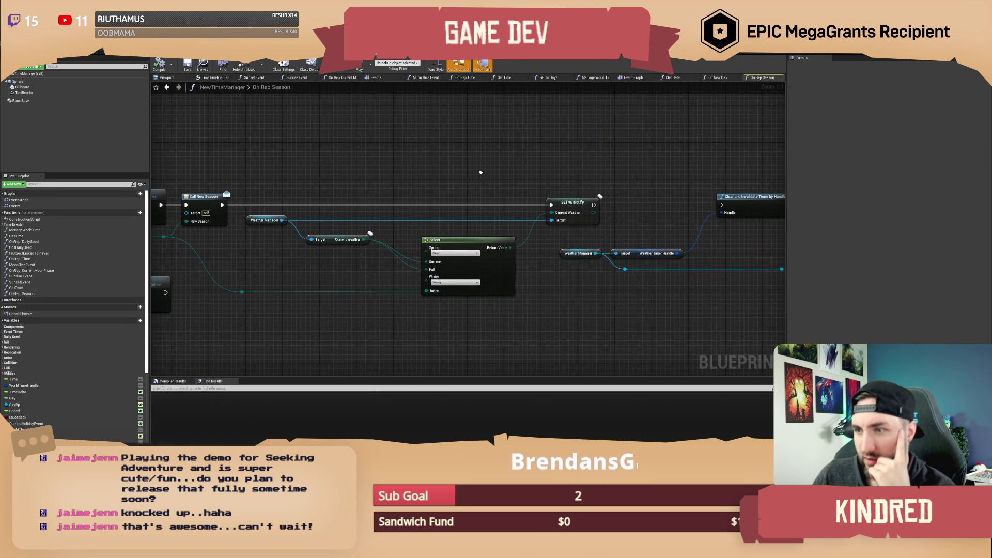
{"action": "mouse_move", "coordinate": [320, 229]}
{"action": "left_mouse_down"}
{"action": "mouse_move", "coordinate": [584, 178]}
{"action": "mouse_move", "coordinate": [611, 191]}
{"action": "mouse_move", "coordinate": [503, 184]}
{"action": "left_mouse_up"}
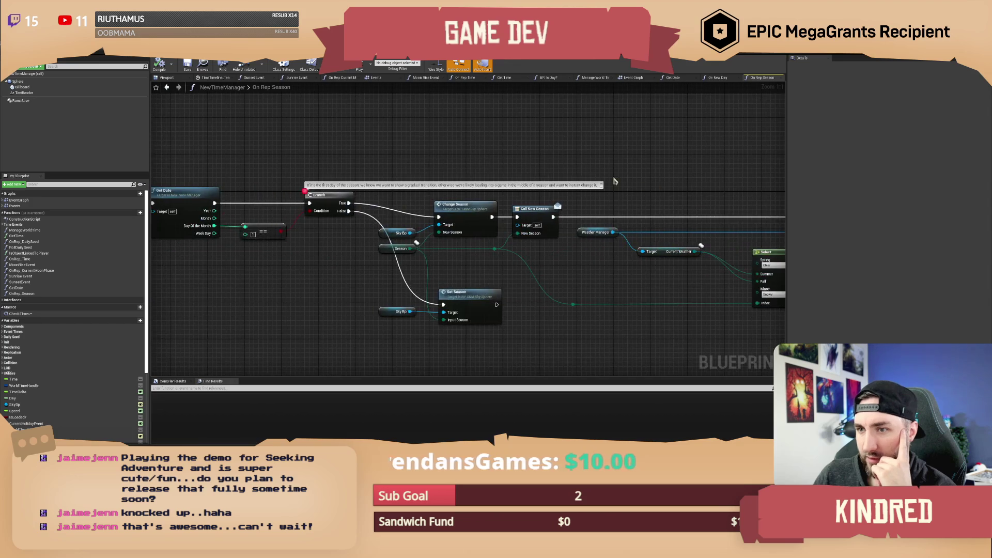
{"action": "scroll", "coordinate": [373, 160], "scroll_direction": "down", "scroll_amount": 2}
{"action": "left_click_drag", "start_coordinate": [390, 157], "coordinate": [433, 159]}
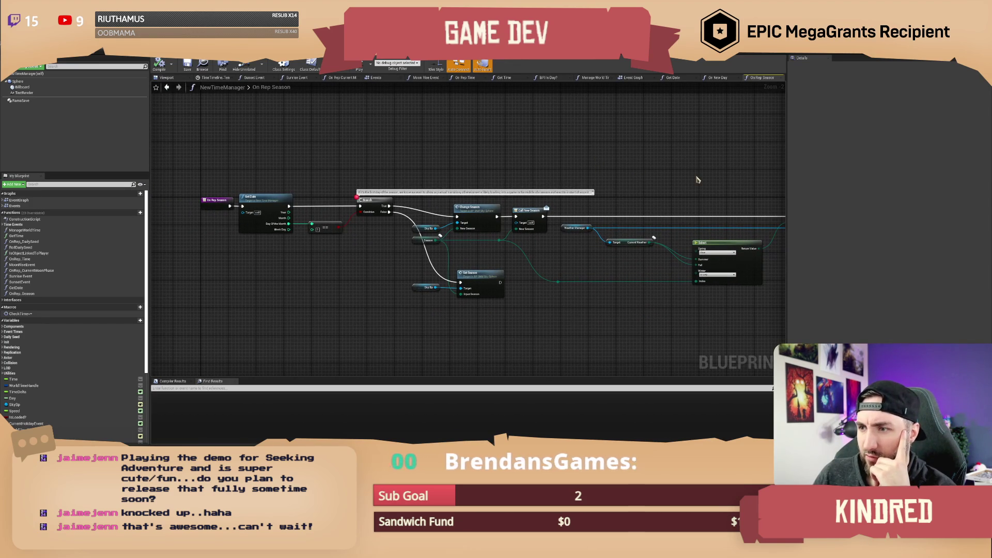
Zoom in on the Select and SET w/ Notify nodes, then zoom out over the whole On Rep Season chain.
{"action": "left_click_drag", "start_coordinate": [704, 186], "coordinate": [549, 166]}
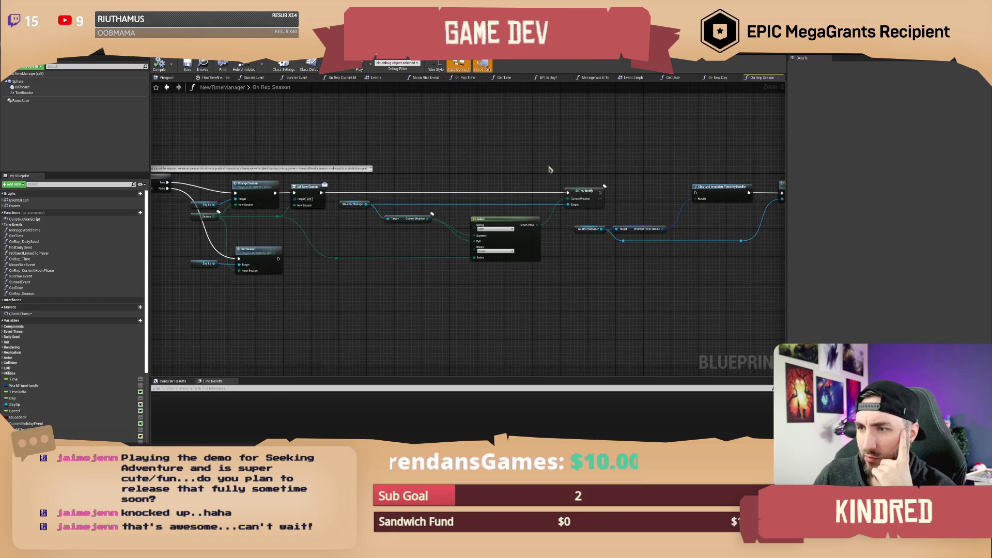
{"action": "scroll", "coordinate": [549, 169], "scroll_direction": "up", "scroll_amount": 1}
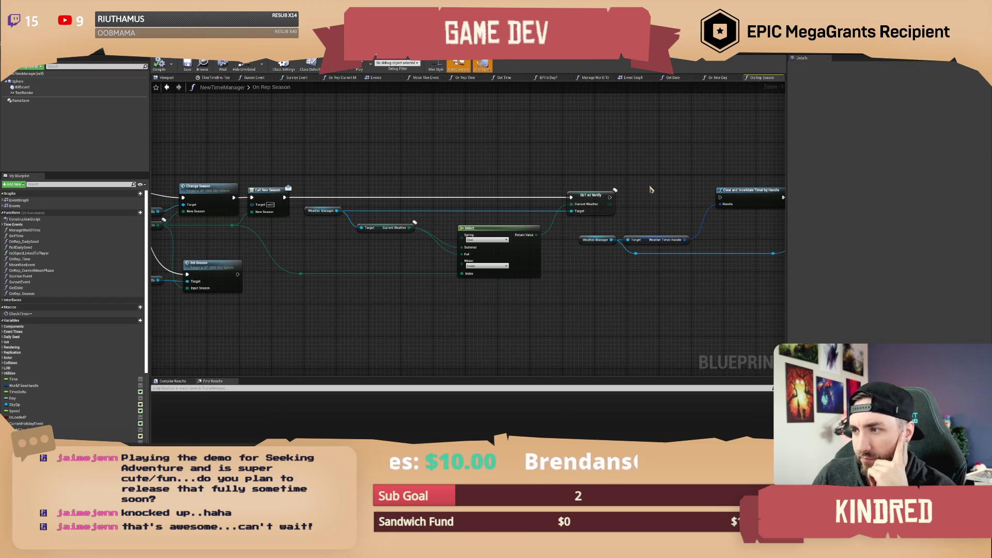
{"action": "left_click_drag", "start_coordinate": [651, 190], "coordinate": [582, 184]}
{"action": "scroll", "coordinate": [583, 183], "scroll_direction": "up", "scroll_amount": 1}
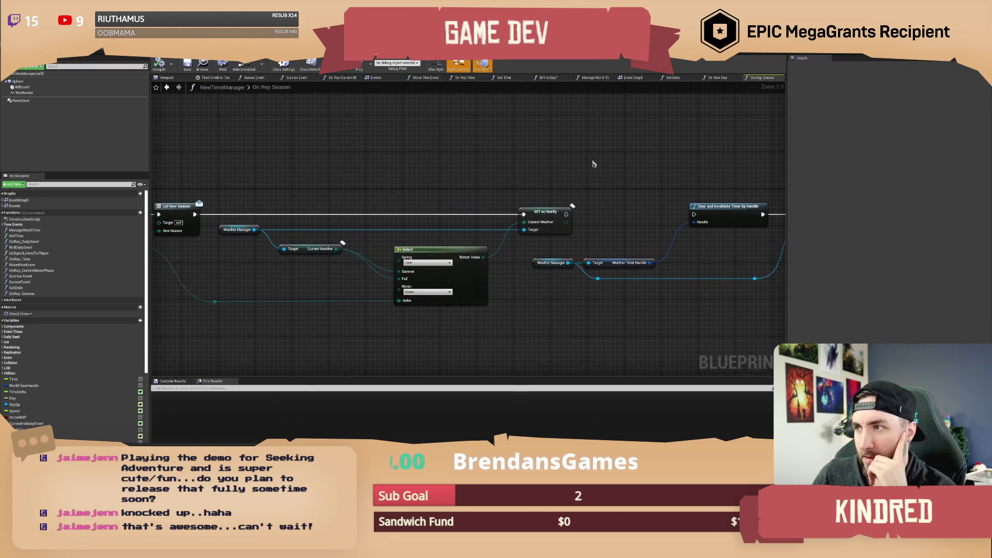
{"action": "left_click_drag", "start_coordinate": [559, 148], "coordinate": [582, 155]}
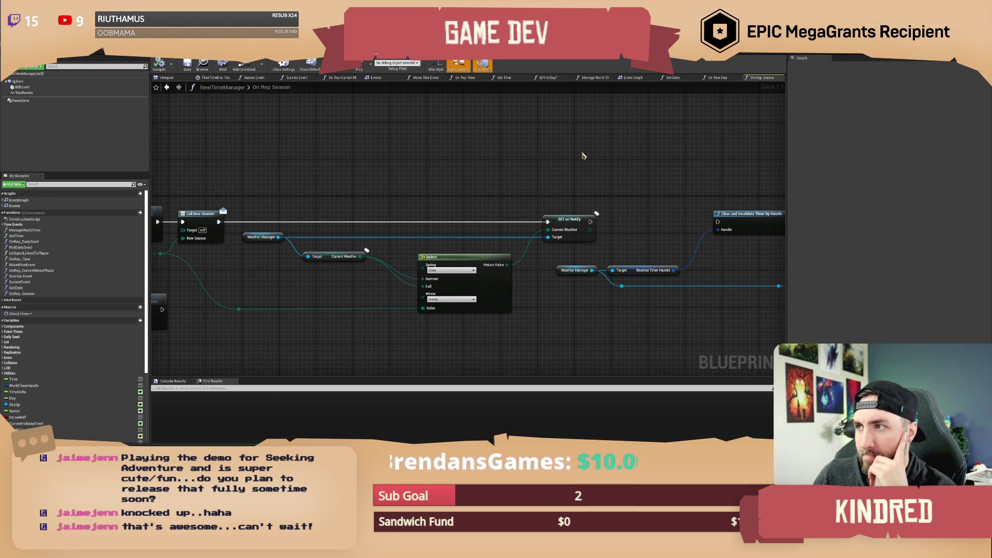
{"action": "scroll", "coordinate": [529, 182], "scroll_direction": "down", "scroll_amount": 1}
{"action": "mouse_move", "coordinate": [418, 183]}
{"action": "left_mouse_down"}
{"action": "mouse_move", "coordinate": [529, 182]}
{"action": "mouse_move", "coordinate": [595, 196]}
{"action": "left_mouse_up"}
{"action": "scroll", "coordinate": [595, 196], "scroll_direction": "down", "scroll_amount": 1}
{"action": "mouse_move", "coordinate": [499, 180]}
{"action": "left_mouse_down"}
{"action": "mouse_move", "coordinate": [558, 160]}
{"action": "mouse_move", "coordinate": [602, 172]}
{"action": "mouse_move", "coordinate": [464, 175]}
{"action": "mouse_move", "coordinate": [560, 170]}
{"action": "mouse_move", "coordinate": [575, 181]}
{"action": "mouse_move", "coordinate": [556, 170]}
{"action": "mouse_move", "coordinate": [563, 177]}
{"action": "left_mouse_up"}
{"action": "scroll", "coordinate": [463, 175], "scroll_direction": "down", "scroll_amount": 1}
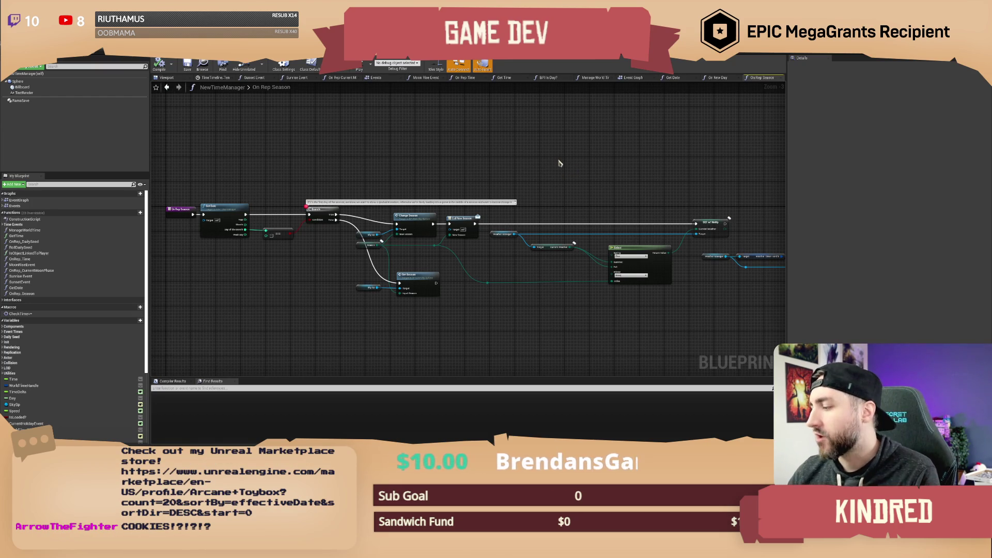
Pan and zoom around the On Rep Season graph to review the Change Season branch and weather selection nodes.
{"action": "mouse_move", "coordinate": [552, 162]}
{"action": "left_mouse_down"}
{"action": "mouse_move", "coordinate": [536, 159]}
{"action": "mouse_move", "coordinate": [602, 166]}
{"action": "left_mouse_up"}
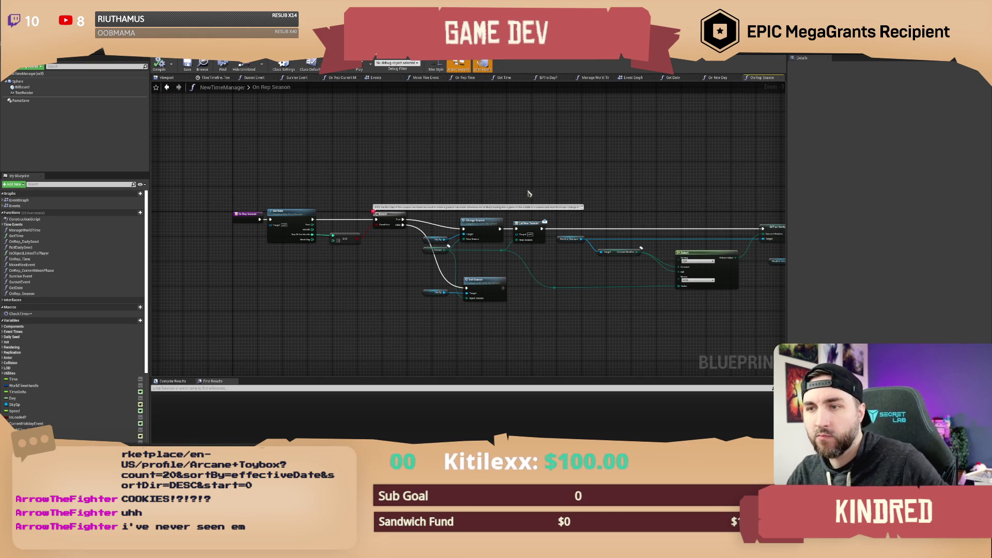
{"action": "scroll", "coordinate": [454, 179], "scroll_direction": "up", "scroll_amount": 2}
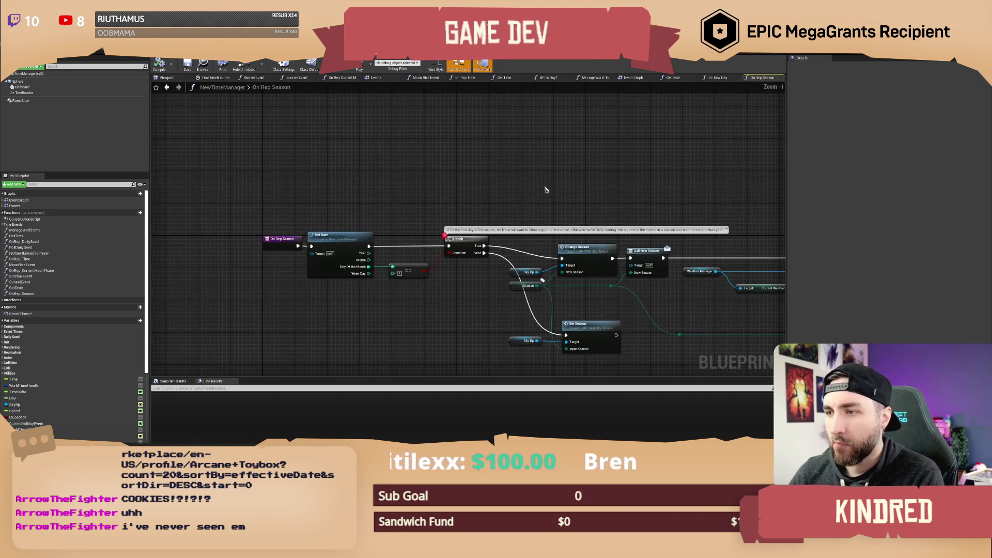
{"action": "left_click_drag", "start_coordinate": [567, 173], "coordinate": [564, 177]}
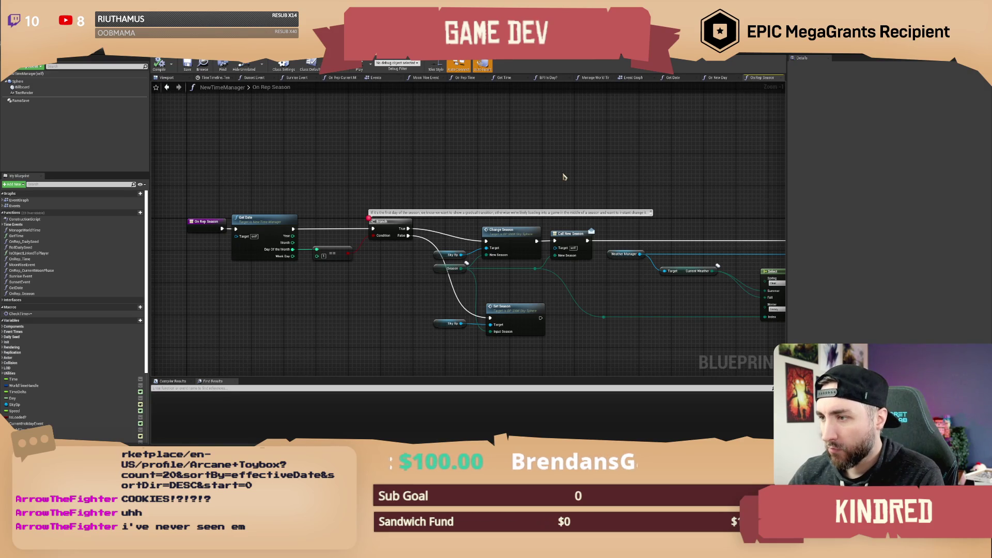
{"action": "mouse_move", "coordinate": [471, 169]}
{"action": "left_mouse_down"}
{"action": "mouse_move", "coordinate": [487, 175]}
{"action": "mouse_move", "coordinate": [479, 172]}
{"action": "left_mouse_up"}
{"action": "left_click_drag", "start_coordinate": [601, 186], "coordinate": [569, 171]}
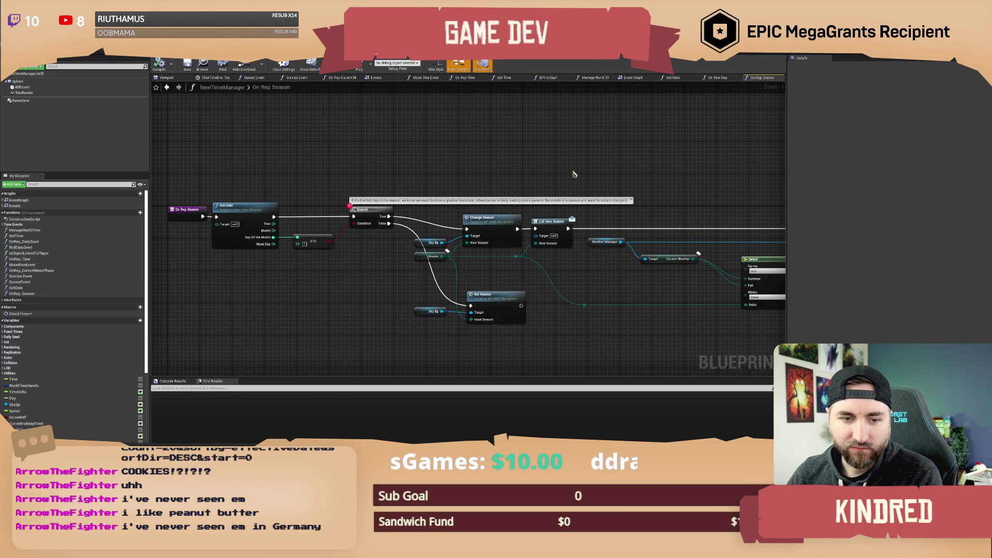
{"action": "mouse_move", "coordinate": [632, 172]}
{"action": "left_mouse_down"}
{"action": "mouse_move", "coordinate": [615, 162]}
{"action": "mouse_move", "coordinate": [546, 174]}
{"action": "mouse_move", "coordinate": [383, 163]}
{"action": "mouse_move", "coordinate": [601, 154]}
{"action": "left_mouse_up"}
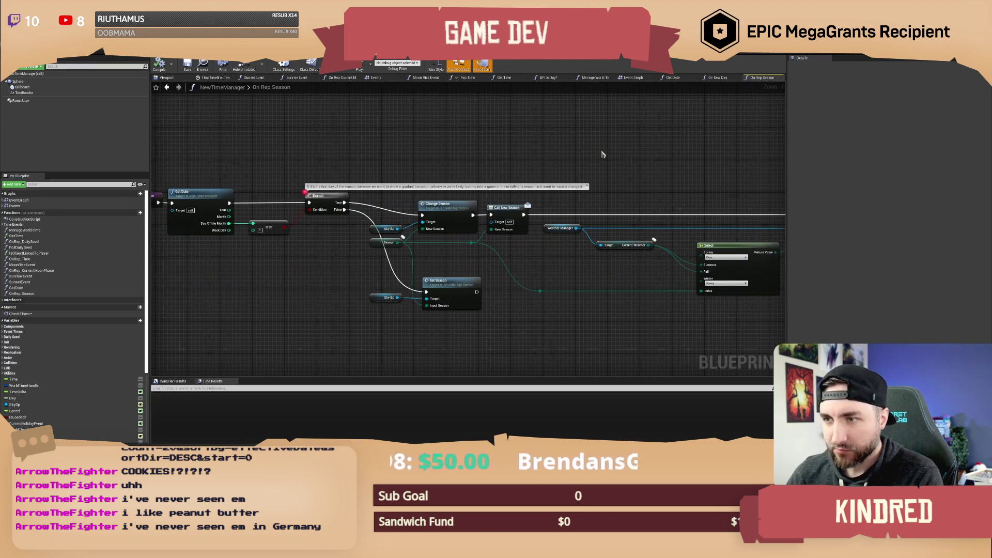
{"action": "left_click_drag", "start_coordinate": [442, 147], "coordinate": [461, 154]}
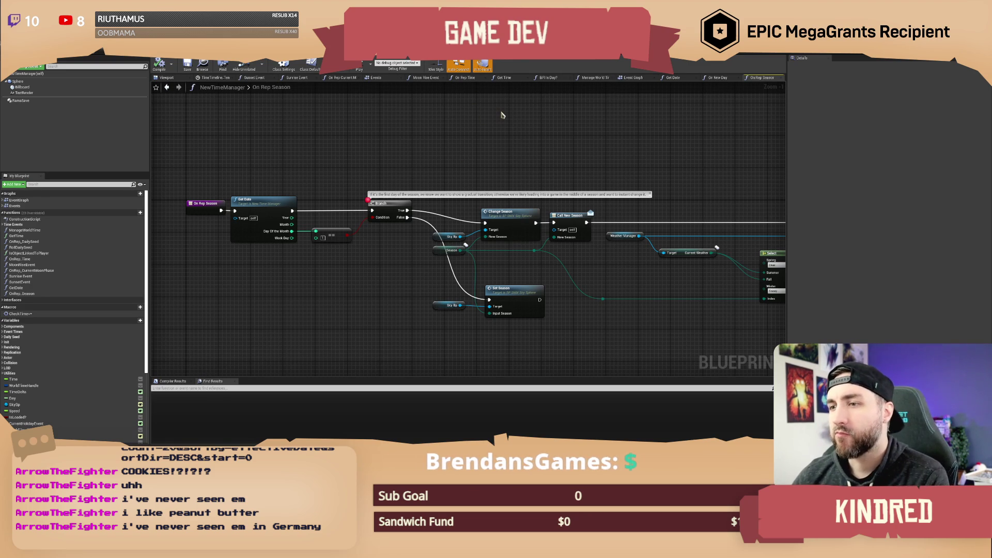
{"action": "scroll", "coordinate": [584, 166], "scroll_direction": "down", "scroll_amount": 1}
{"action": "left_click_drag", "start_coordinate": [584, 166], "coordinate": [480, 175]}
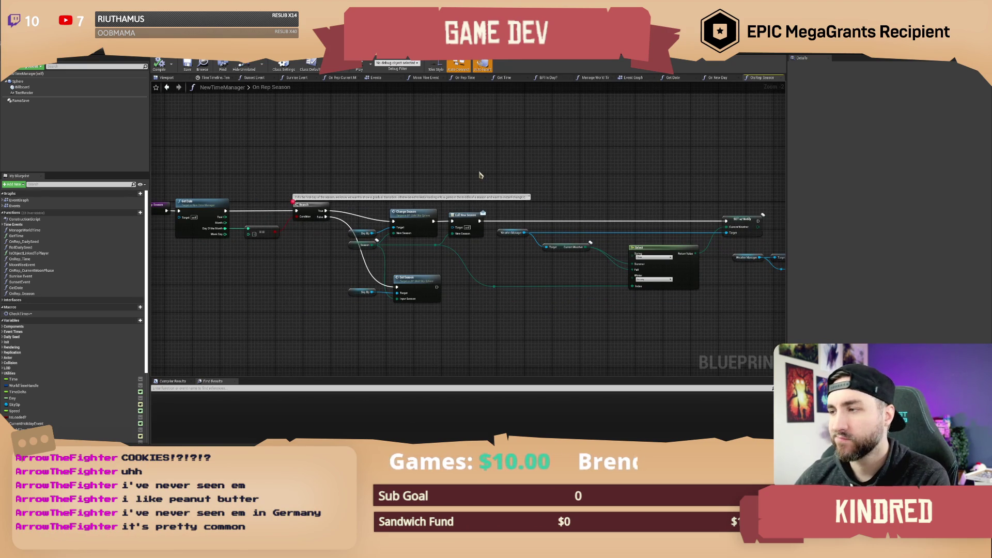
{"action": "mouse_move", "coordinate": [434, 167]}
{"action": "left_mouse_down"}
{"action": "mouse_move", "coordinate": [542, 170]}
{"action": "mouse_move", "coordinate": [469, 158]}
{"action": "left_mouse_up"}
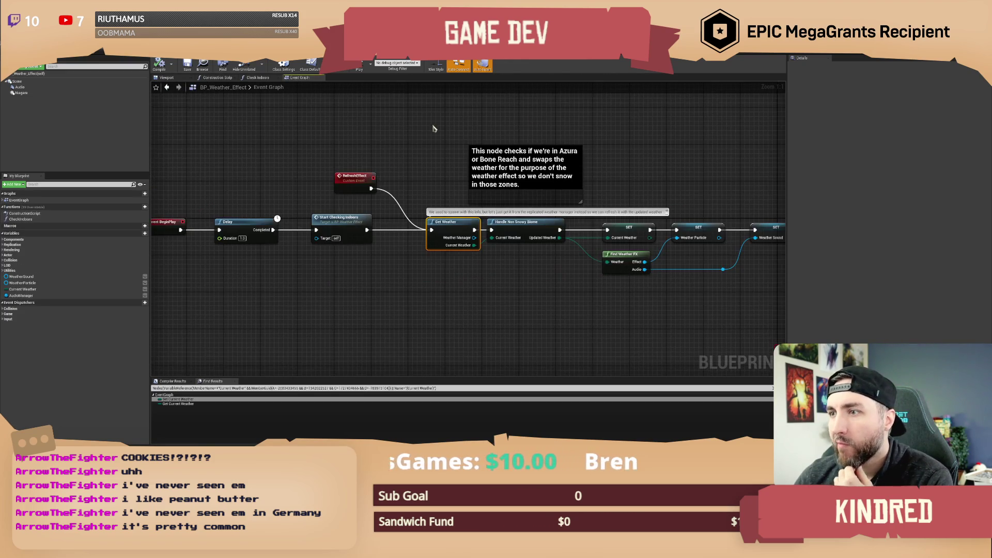
Toggle breakpoints on Event BeginPlay and RefreshEffect in BP_Weather_Effect's event graph.
{"action": "left_click_drag", "start_coordinate": [360, 138], "coordinate": [494, 139]}
{"action": "left_click_drag", "start_coordinate": [365, 224], "coordinate": [327, 186]}
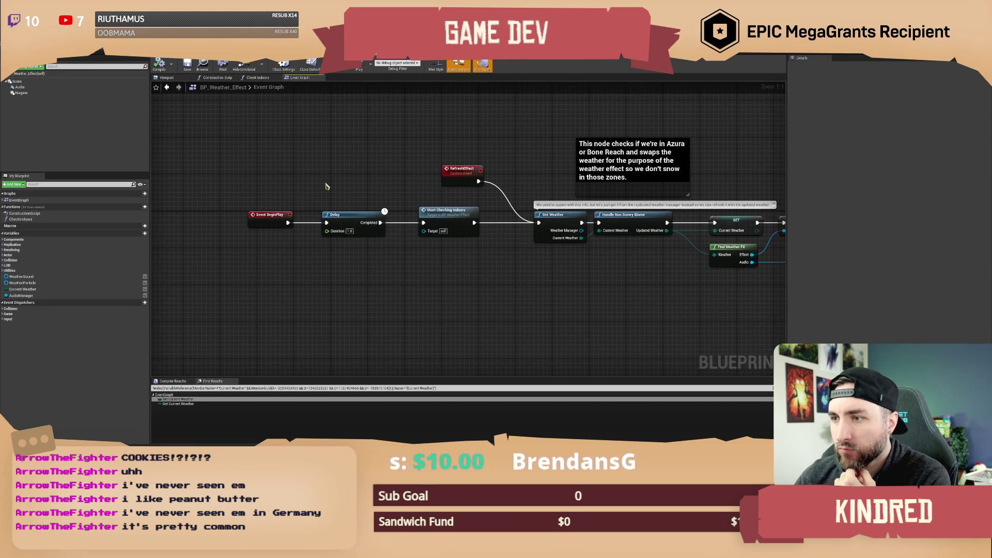
{"action": "right_click", "coordinate": [262, 218]}
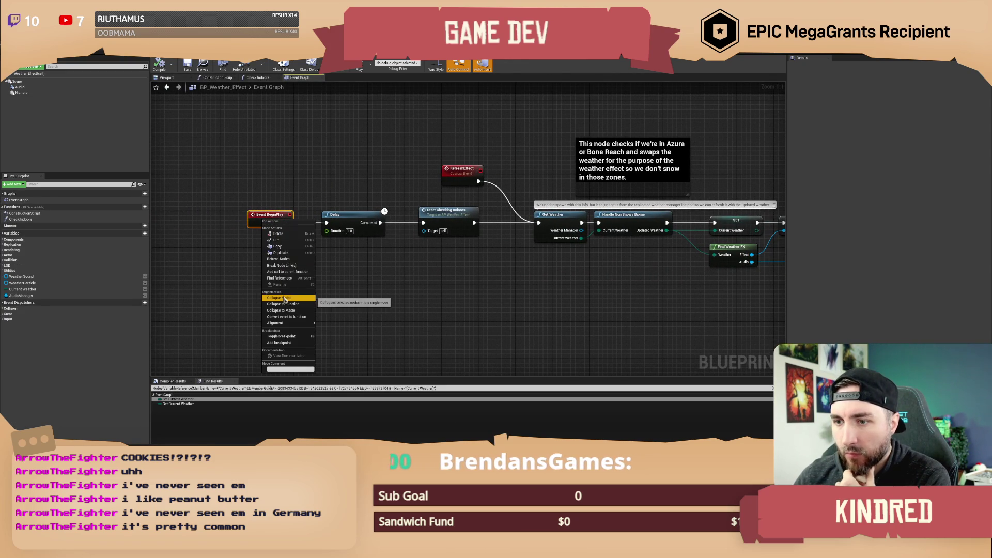
{"action": "left_click", "coordinate": [282, 337]}
{"action": "left_click_drag", "start_coordinate": [473, 297], "coordinate": [398, 295]}
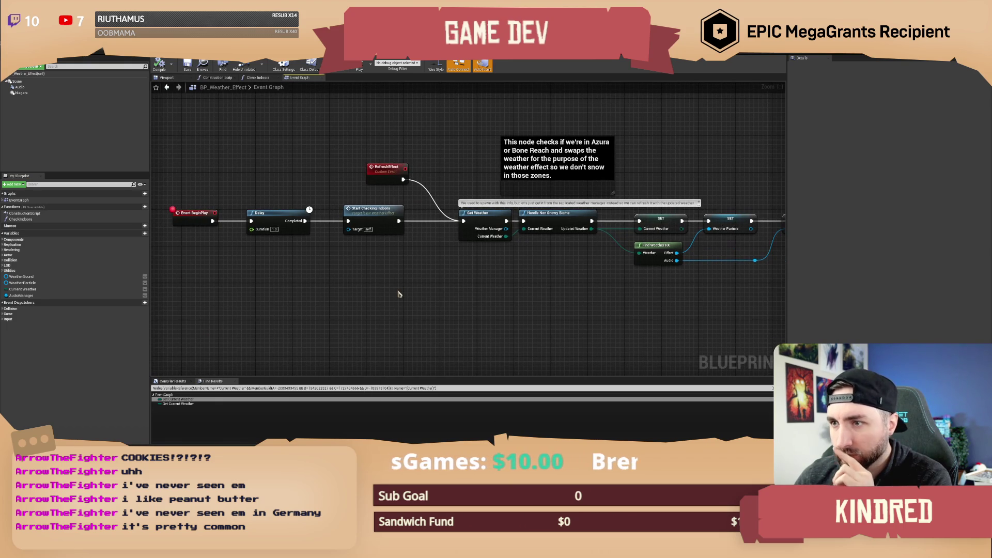
{"action": "right_click", "coordinate": [380, 170]}
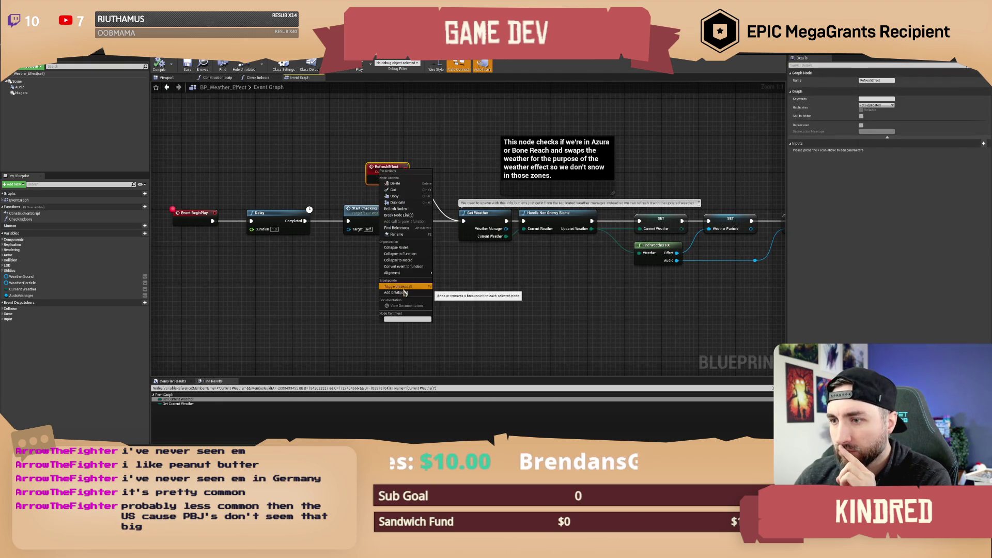
{"action": "left_click", "coordinate": [404, 289]}
{"action": "scroll", "coordinate": [403, 277], "scroll_direction": "down", "scroll_amount": 1}
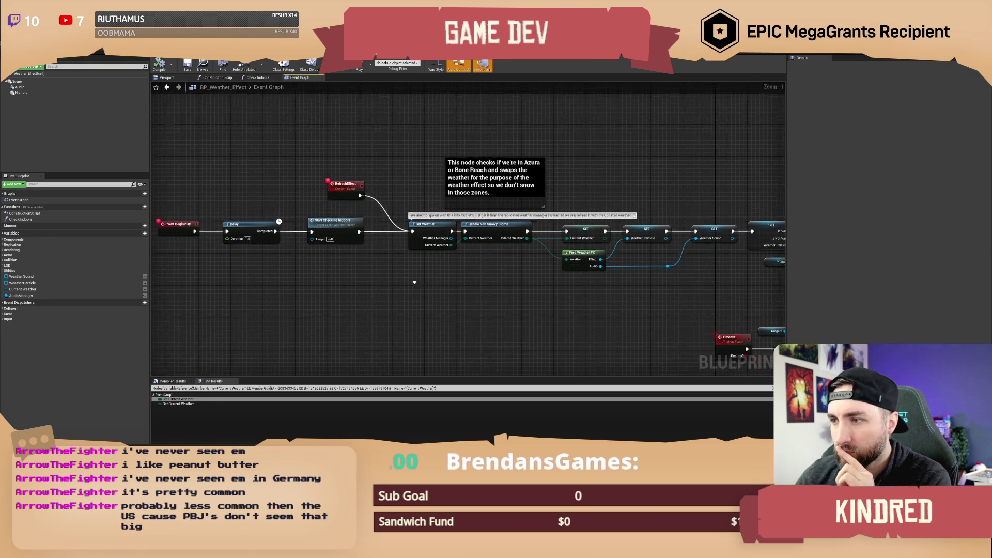
{"action": "key", "text": "alt+Tab"}
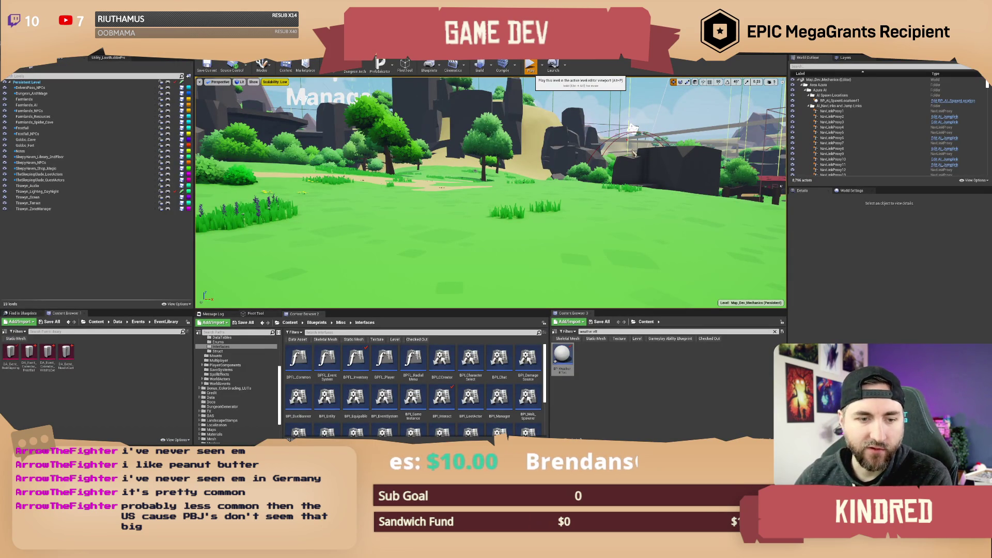
Start a Play session and send the /setseason chat command to hit the On Rep Season breakpoint.
{"action": "left_click", "coordinate": [530, 67]}
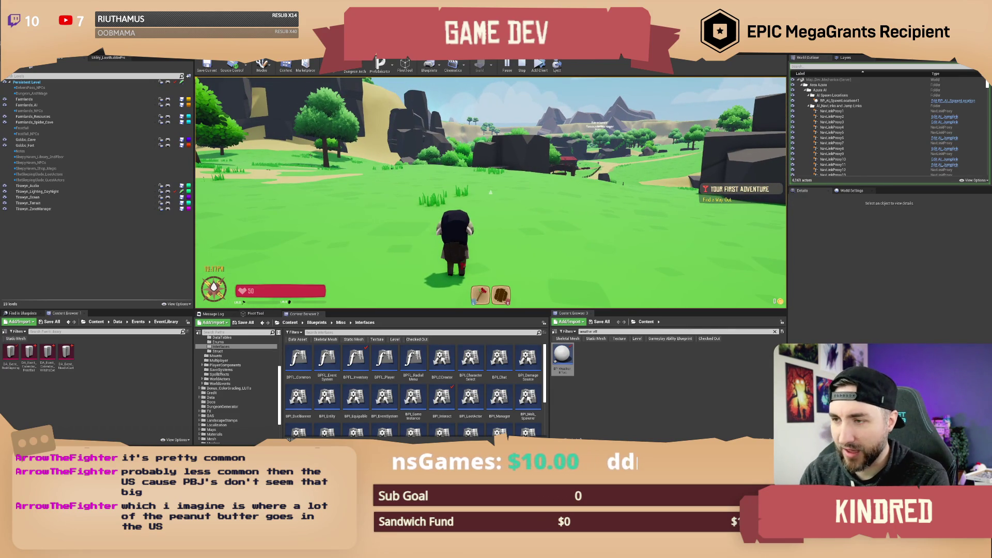
{"action": "type", "text": "/set"}
{"action": "key", "text": "BackSpace"}
{"action": "key", "text": "BackSpace"}
{"action": "key", "text": "BackSpace"}
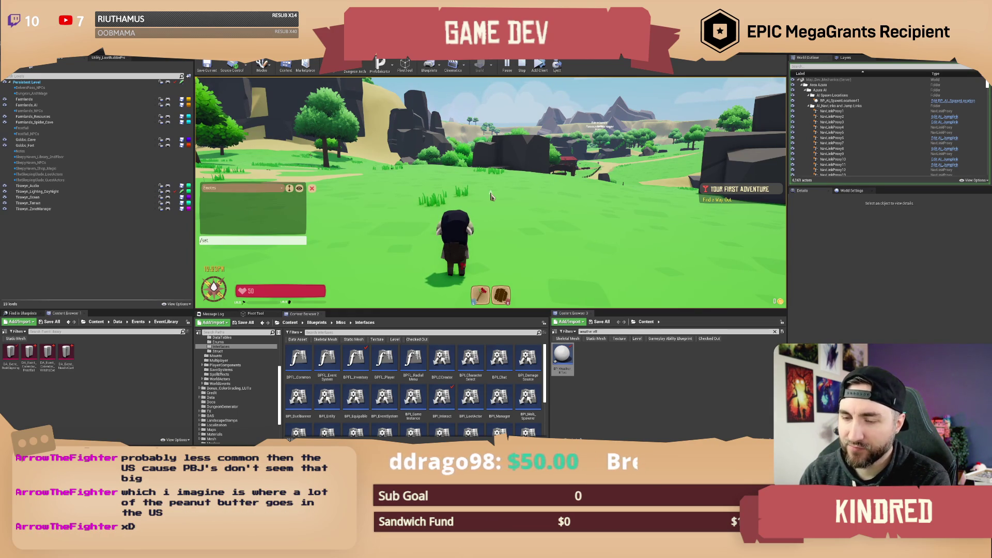
{"action": "type", "text": "ason winter"}
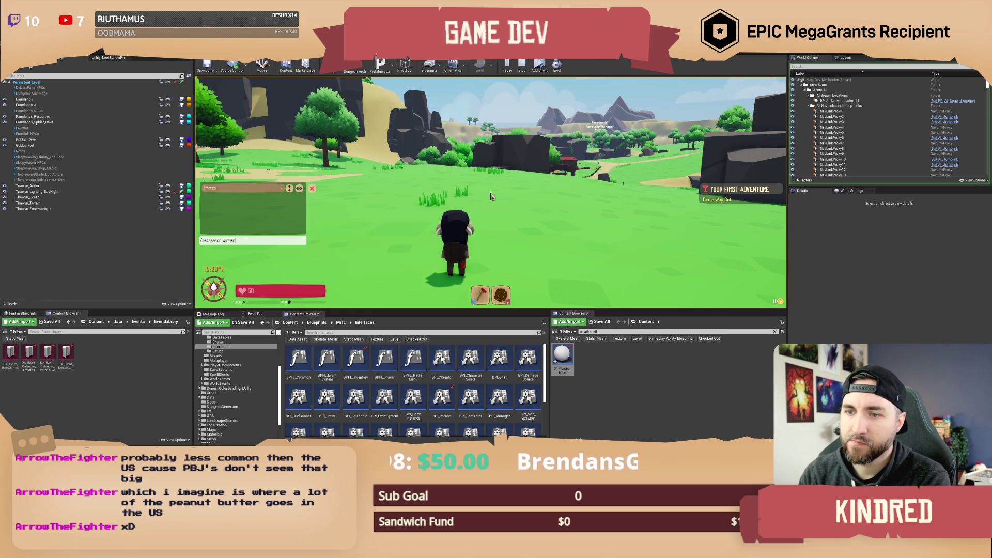
{"action": "key", "text": "Return"}
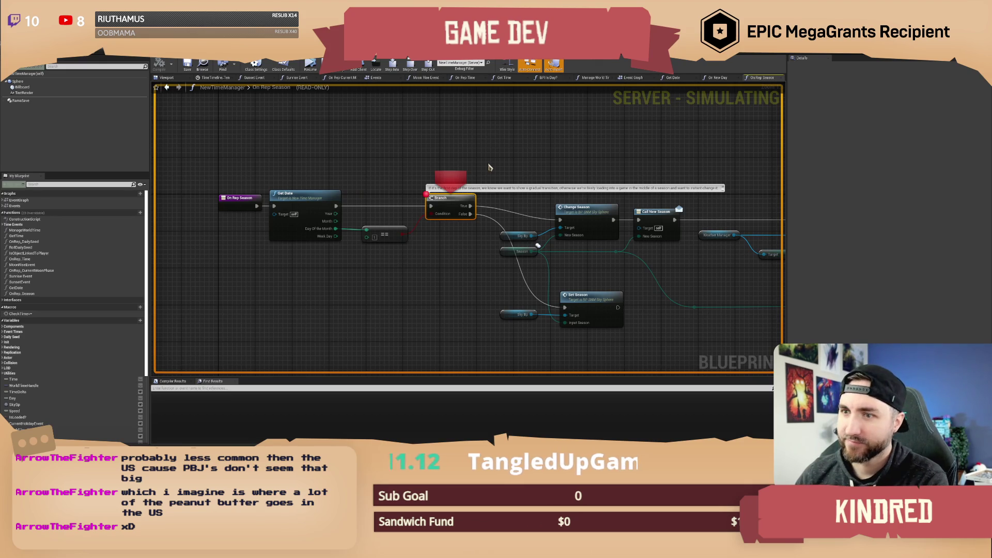
Add a breakpoint to the Set Season node in NewTimeManager's season graph.
{"action": "left_click_drag", "start_coordinate": [489, 166], "coordinate": [444, 156]}
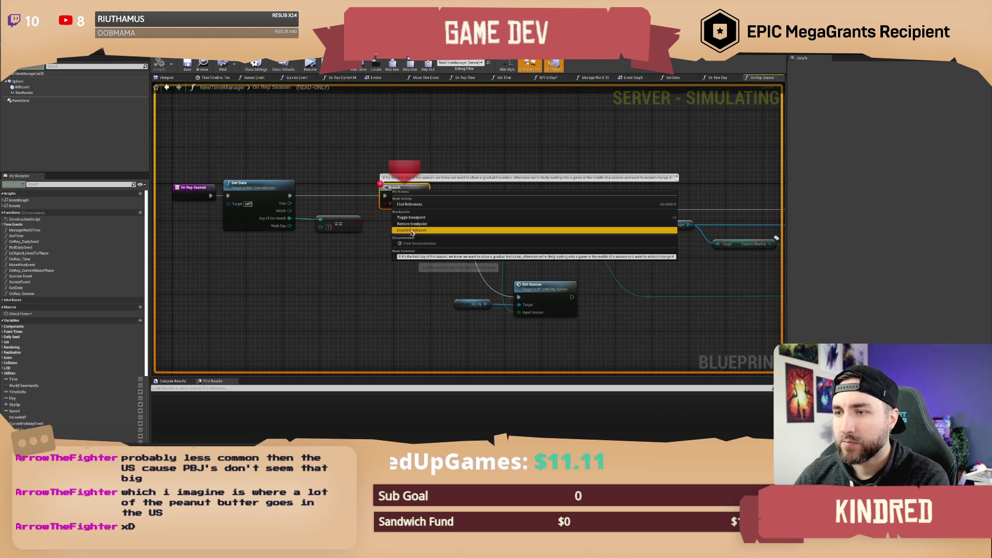
{"action": "left_click_drag", "start_coordinate": [321, 127], "coordinate": [338, 146]}
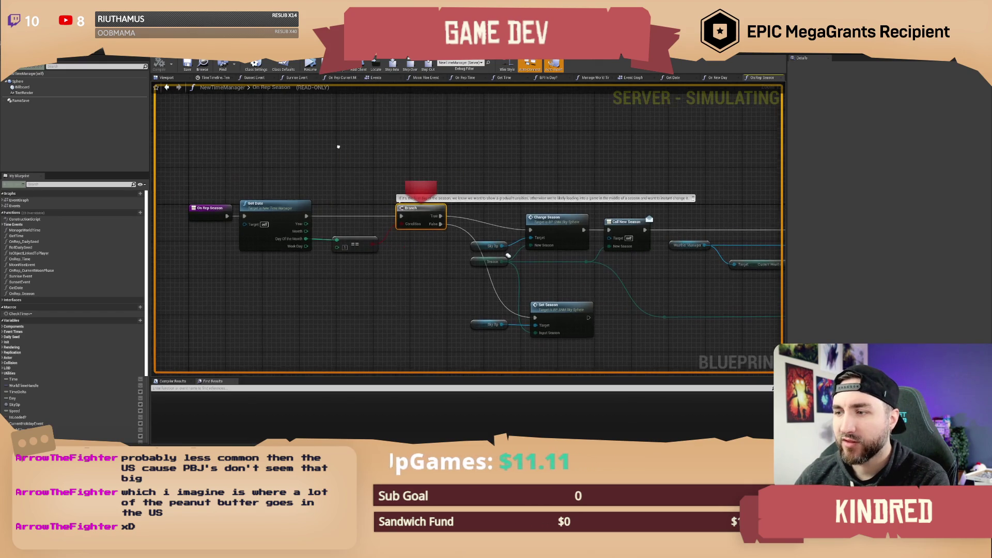
{"action": "right_click", "coordinate": [551, 313]}
{"action": "left_click", "coordinate": [568, 347]}
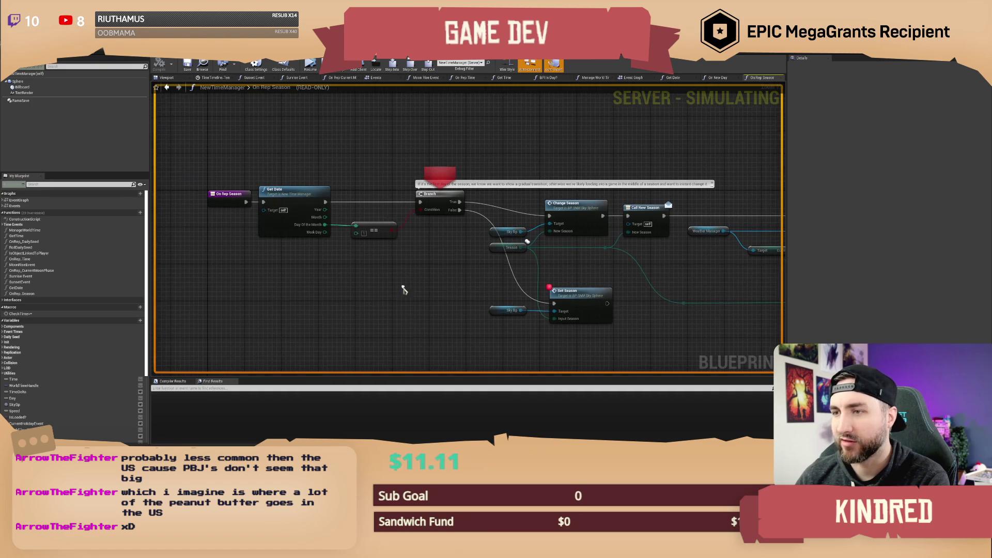
Resume past the On Rep Current Weather, Weather Shift and Weather FX breakpoints.
{"action": "left_click", "coordinate": [312, 70]}
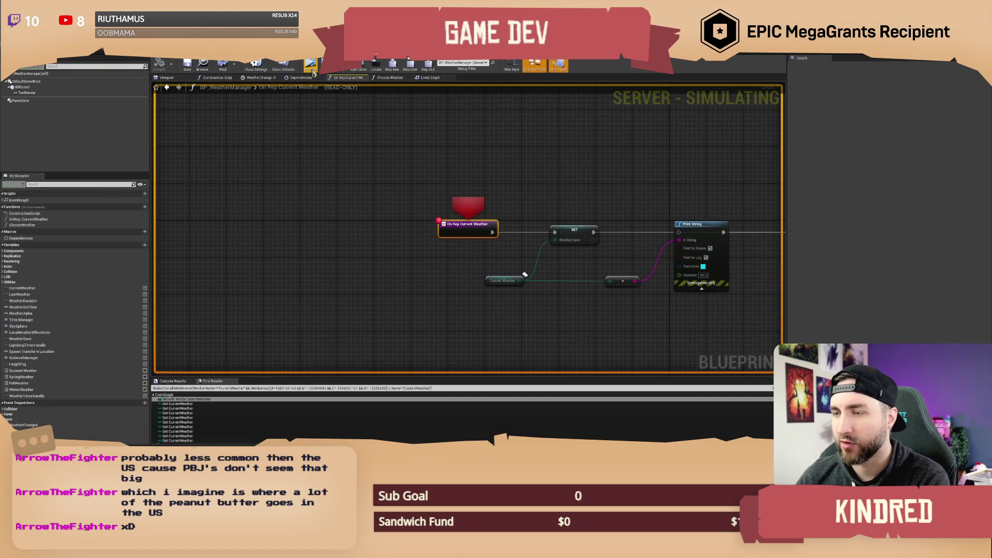
{"action": "left_click", "coordinate": [310, 66]}
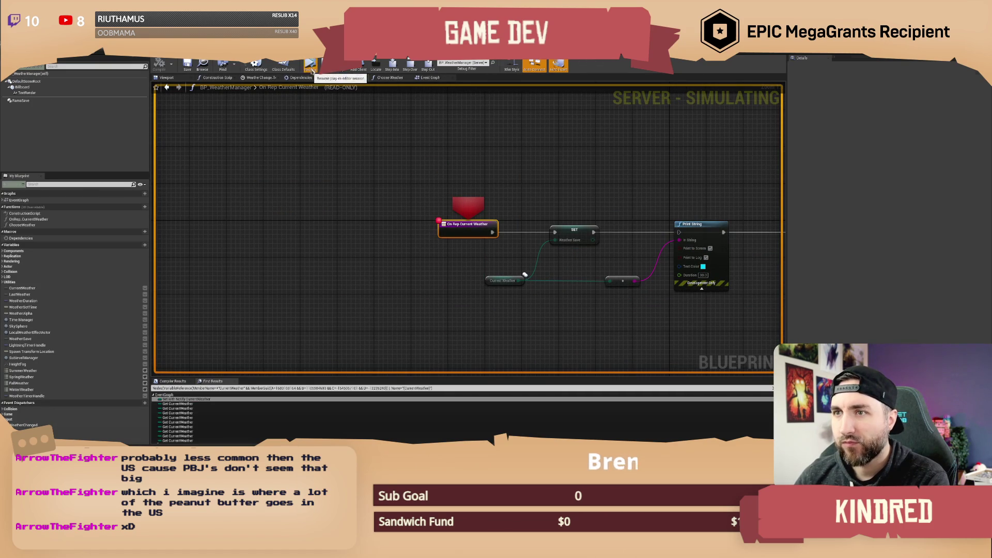
{"action": "left_click", "coordinate": [312, 70]}
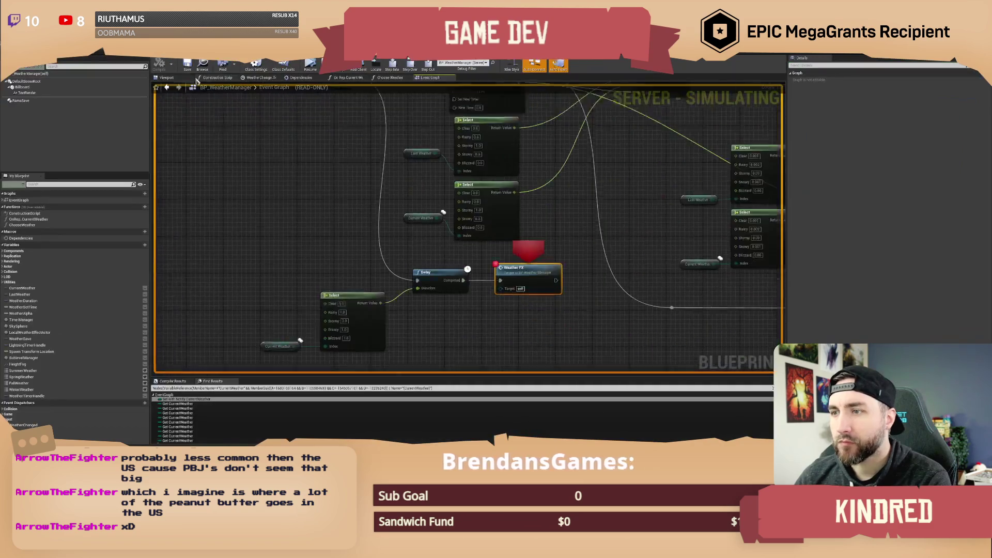
{"action": "left_click", "coordinate": [310, 66]}
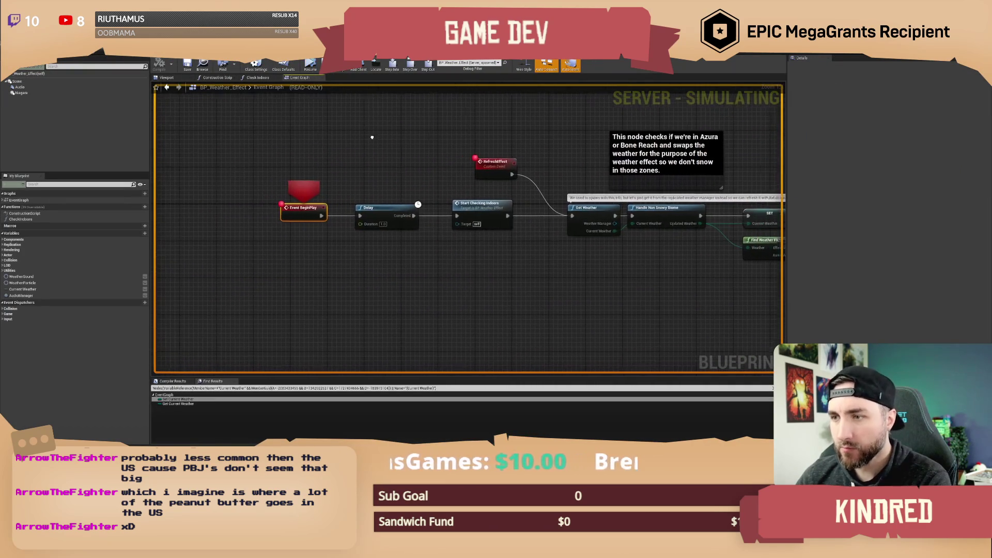
Step over to the Delay node and jump to the StartCheckingIndoors event definition.
{"action": "key", "text": "F10"}
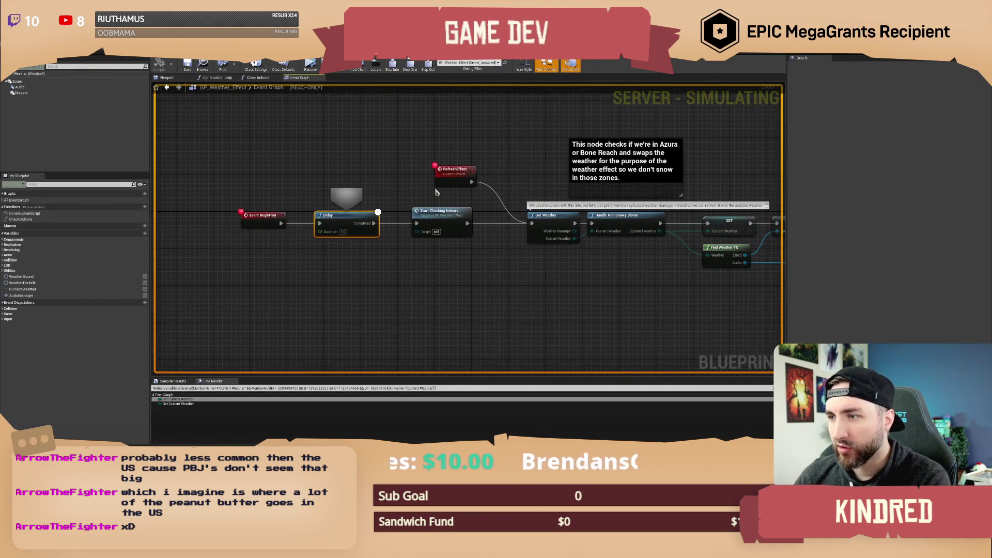
{"action": "left_click_drag", "start_coordinate": [446, 201], "coordinate": [342, 200]}
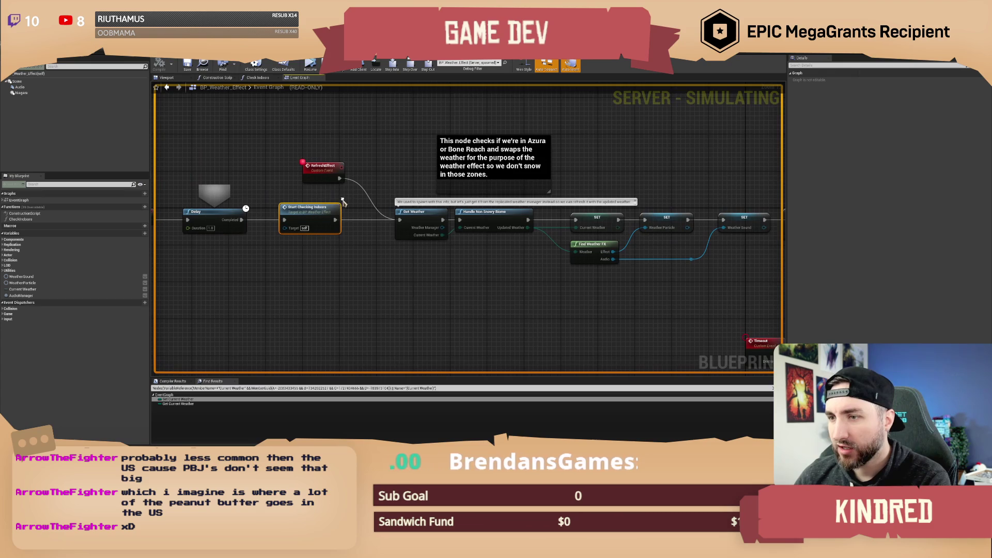
{"action": "double_click", "coordinate": [316, 216]}
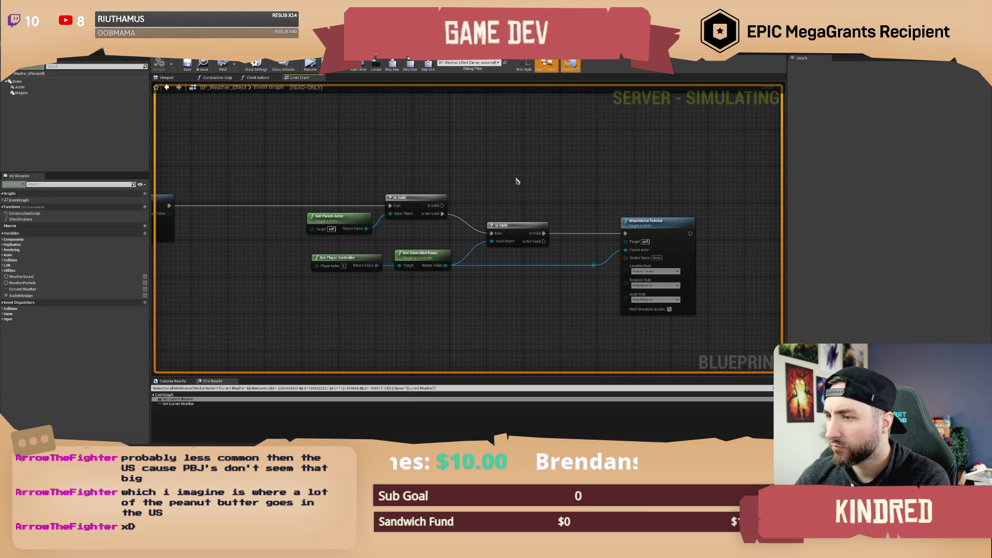
Inspect the AttachActorToActor, Set Timer by Event and Is Valid nodes, then open the Check Indoors function.
{"action": "mouse_move", "coordinate": [363, 177]}
{"action": "left_mouse_down"}
{"action": "mouse_move", "coordinate": [401, 166]}
{"action": "mouse_move", "coordinate": [546, 163]}
{"action": "mouse_move", "coordinate": [327, 171]}
{"action": "left_mouse_up"}
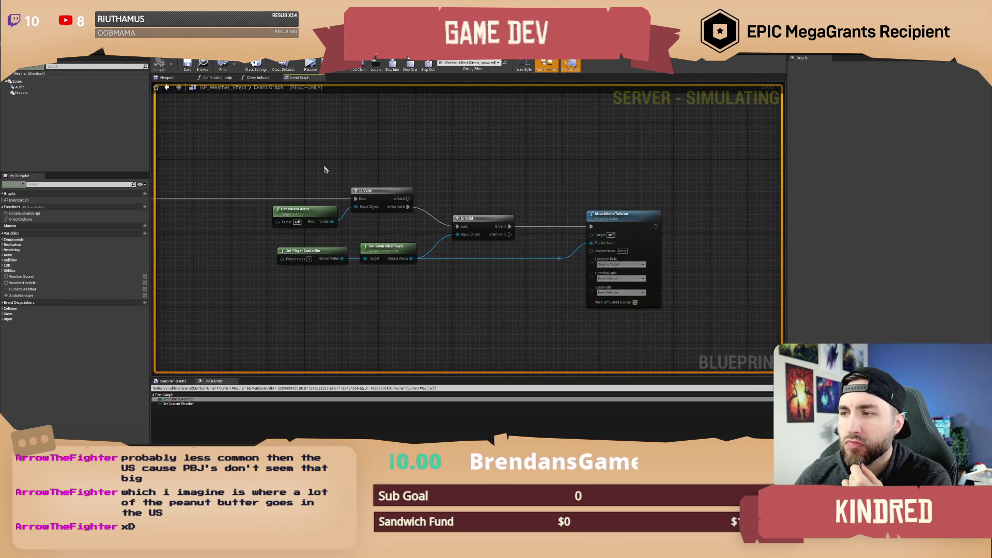
{"action": "left_click_drag", "start_coordinate": [511, 178], "coordinate": [501, 178]}
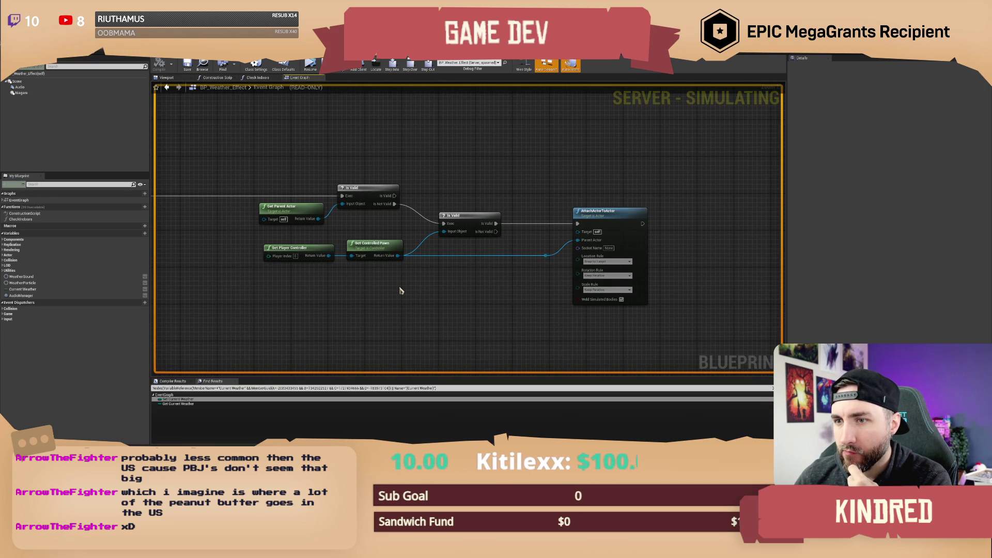
{"action": "mouse_move", "coordinate": [297, 174]}
{"action": "left_mouse_down"}
{"action": "mouse_move", "coordinate": [377, 185]}
{"action": "mouse_move", "coordinate": [446, 220]}
{"action": "left_mouse_up"}
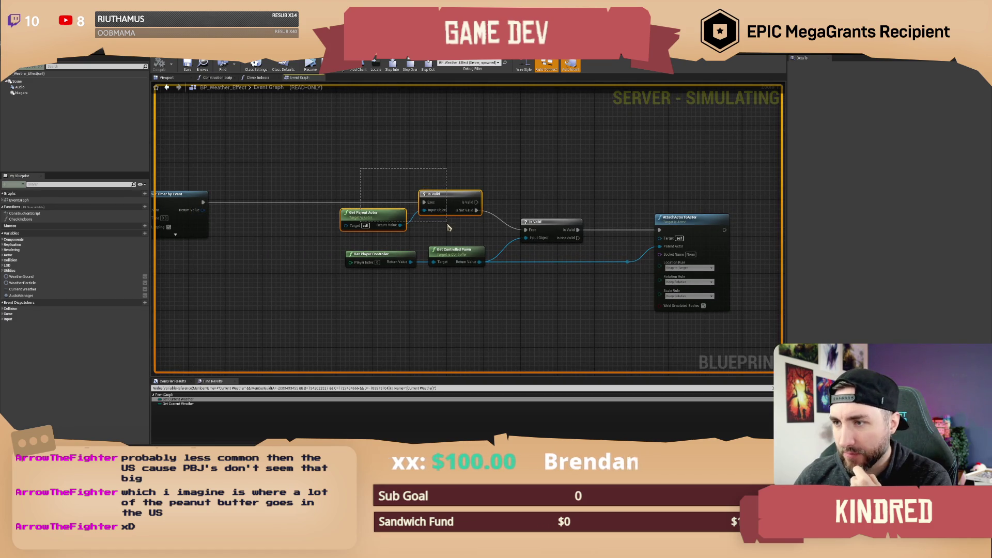
{"action": "left_click_drag", "start_coordinate": [553, 194], "coordinate": [483, 175]}
{"action": "left_click_drag", "start_coordinate": [270, 235], "coordinate": [429, 260]}
{"action": "left_click", "coordinate": [451, 214]}
{"action": "mouse_move", "coordinate": [451, 210]}
{"action": "left_mouse_down"}
{"action": "mouse_move", "coordinate": [663, 205]}
{"action": "mouse_move", "coordinate": [414, 250]}
{"action": "mouse_move", "coordinate": [387, 188]}
{"action": "mouse_move", "coordinate": [277, 256]}
{"action": "left_mouse_up"}
{"action": "left_click", "coordinate": [282, 266]}
{"action": "left_click_drag", "start_coordinate": [374, 291], "coordinate": [404, 306]}
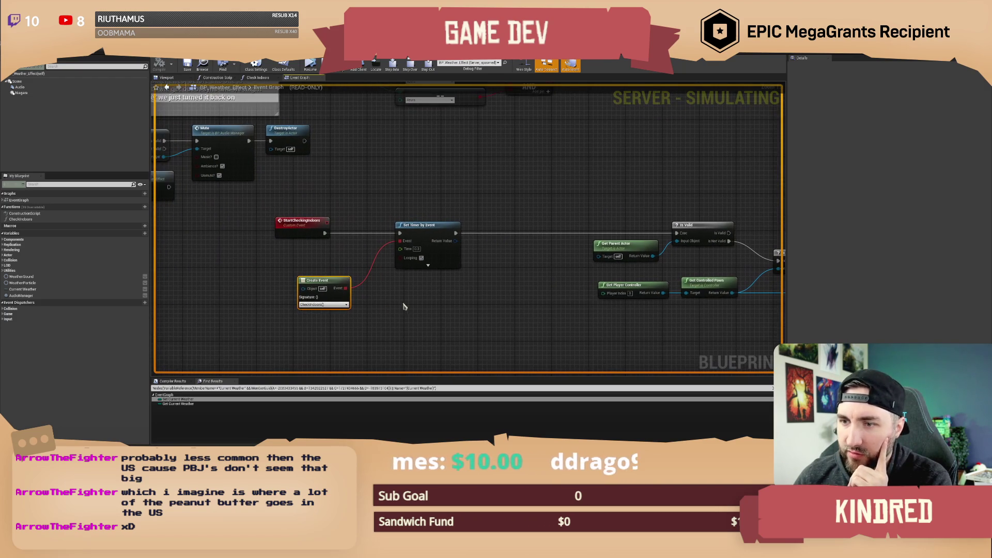
{"action": "double_click", "coordinate": [31, 221]}
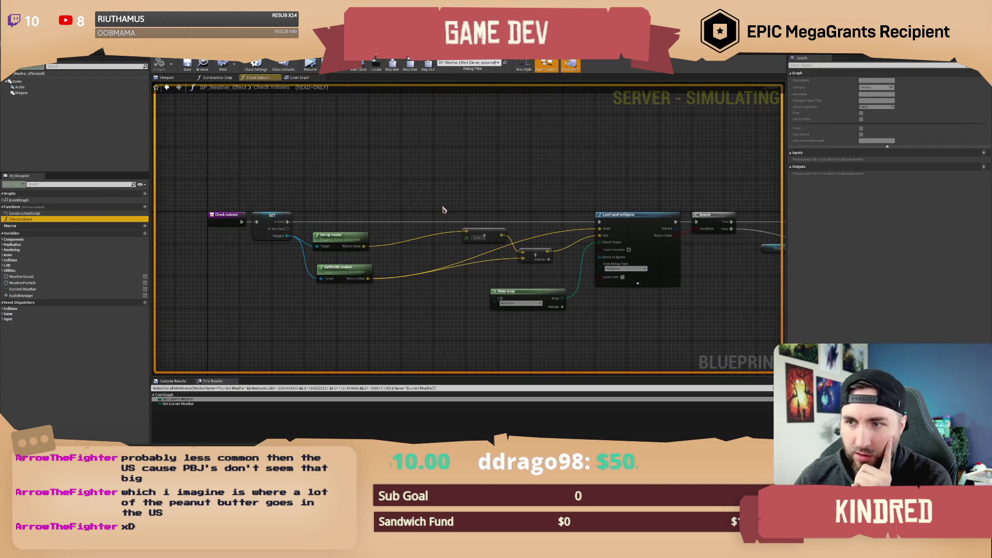
Pan through the Check Indoors trace and Branch logic, then view the Niagara component in the Viewport.
{"action": "left_click_drag", "start_coordinate": [478, 207], "coordinate": [495, 190]}
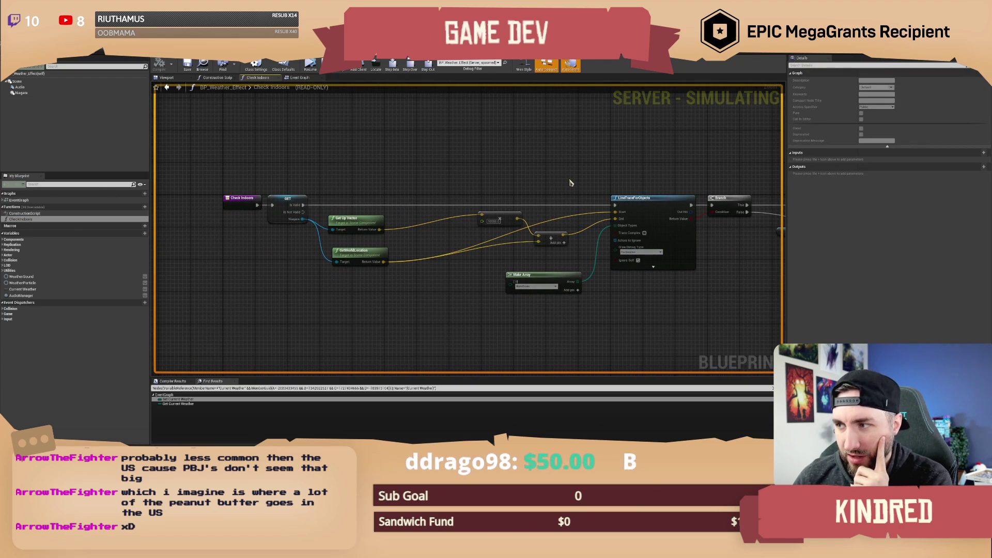
{"action": "left_click_drag", "start_coordinate": [598, 172], "coordinate": [512, 174]}
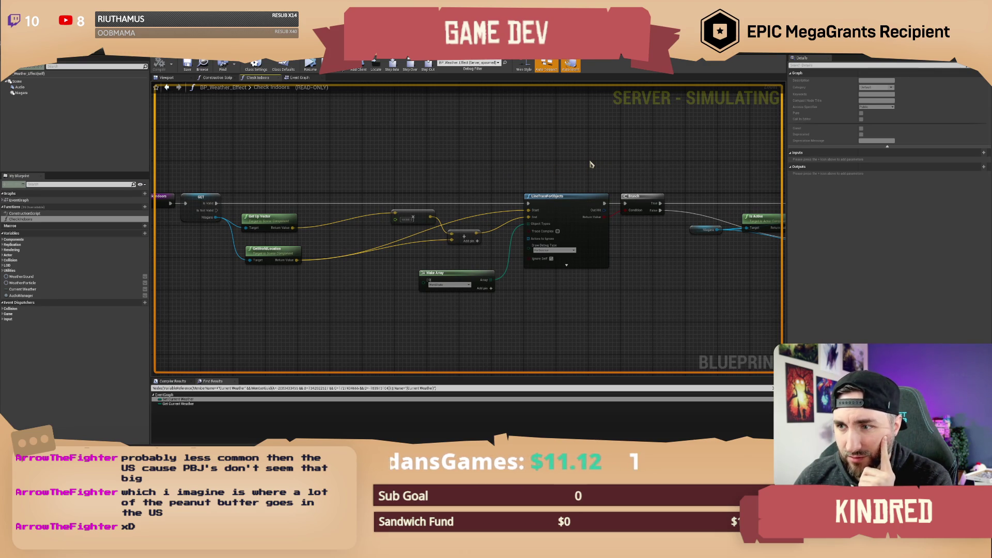
{"action": "left_click_drag", "start_coordinate": [594, 161], "coordinate": [560, 166]}
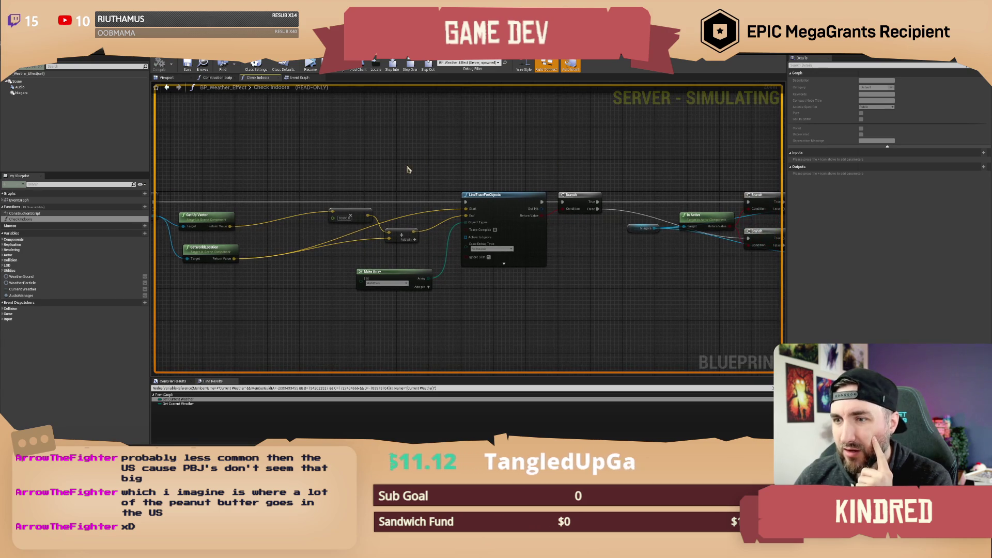
{"action": "left_click_drag", "start_coordinate": [413, 169], "coordinate": [523, 176]}
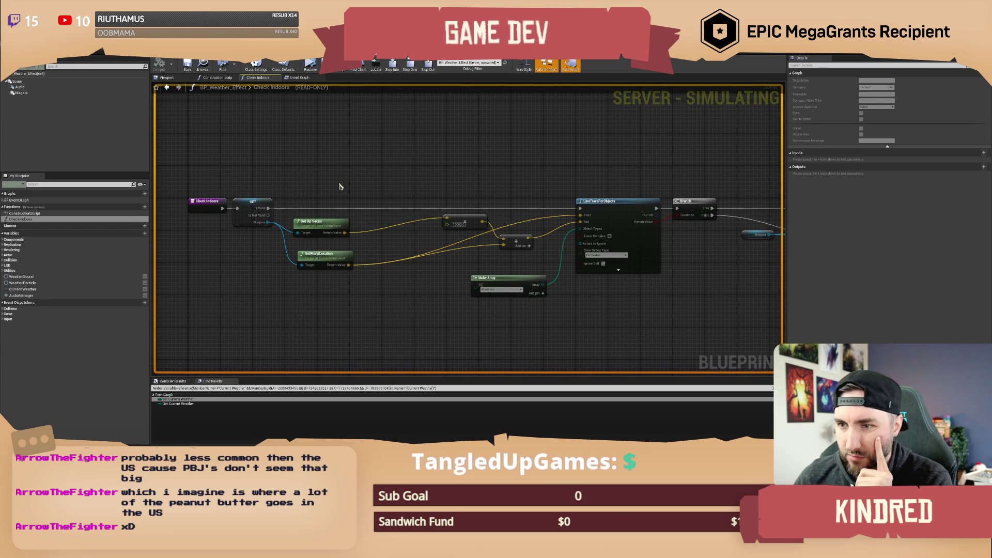
{"action": "left_click_drag", "start_coordinate": [335, 184], "coordinate": [365, 187]}
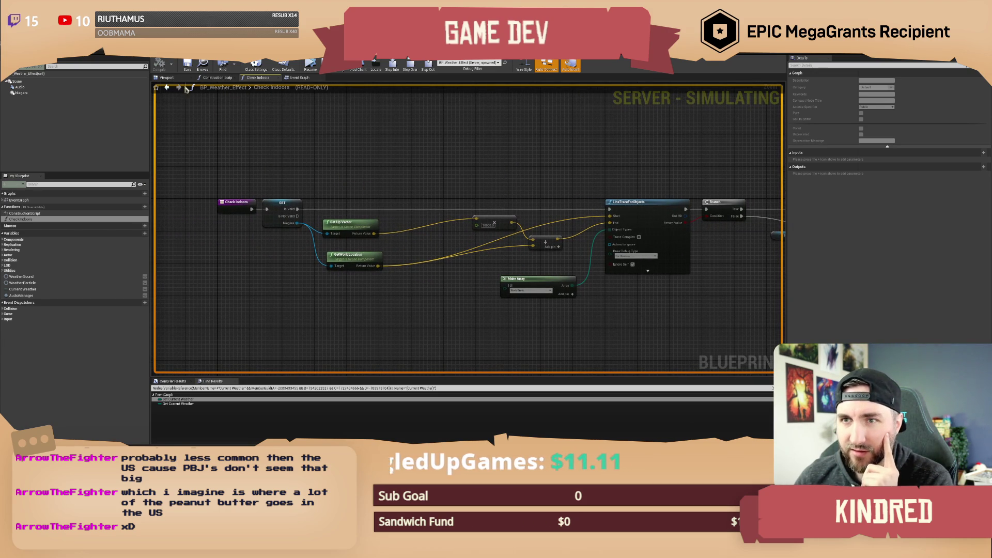
{"action": "left_click", "coordinate": [166, 77]}
{"action": "left_click", "coordinate": [21, 92]}
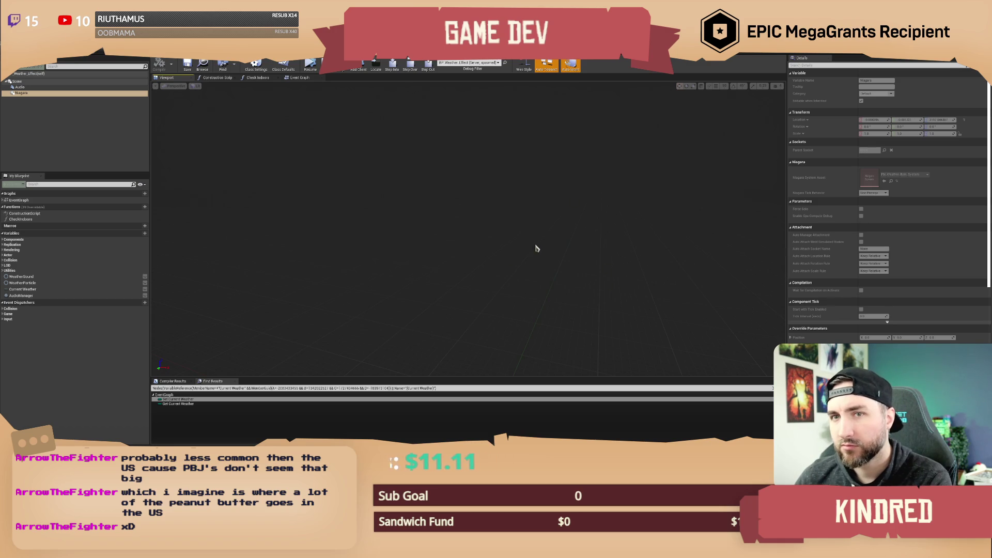
Switch from the component Viewport back to the Check Indoors graph tab.
{"action": "left_click", "coordinate": [296, 78]}
{"action": "left_click", "coordinate": [262, 79]}
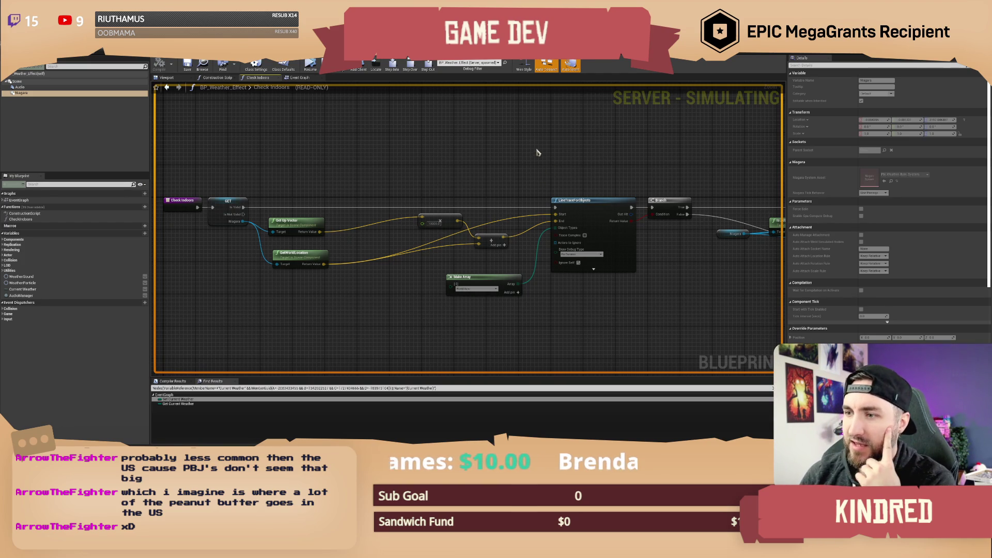
Review the Branch, Is Active, Deactivate and Activate nodes and the Get Up Vector entry nodes.
{"action": "left_click_drag", "start_coordinate": [587, 144], "coordinate": [395, 153]}
{"action": "mouse_move", "coordinate": [536, 163]}
{"action": "left_mouse_down"}
{"action": "mouse_move", "coordinate": [452, 165]}
{"action": "mouse_move", "coordinate": [492, 179]}
{"action": "left_mouse_up"}
{"action": "left_click", "coordinate": [439, 160]}
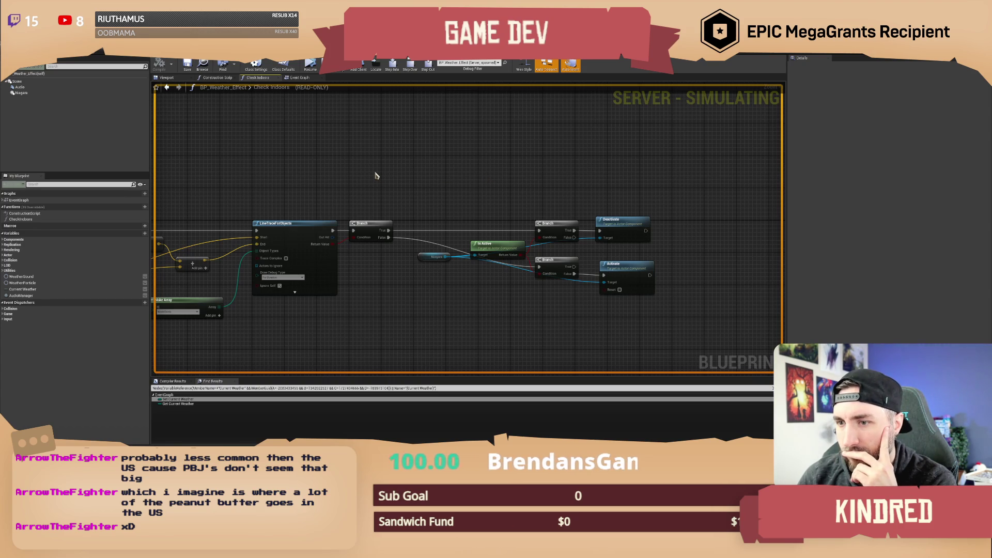
{"action": "left_click_drag", "start_coordinate": [358, 176], "coordinate": [537, 172]}
{"action": "mouse_move", "coordinate": [334, 179]}
{"action": "left_mouse_down"}
{"action": "mouse_move", "coordinate": [543, 169]}
{"action": "mouse_move", "coordinate": [487, 177]}
{"action": "mouse_move", "coordinate": [513, 174]}
{"action": "left_mouse_up"}
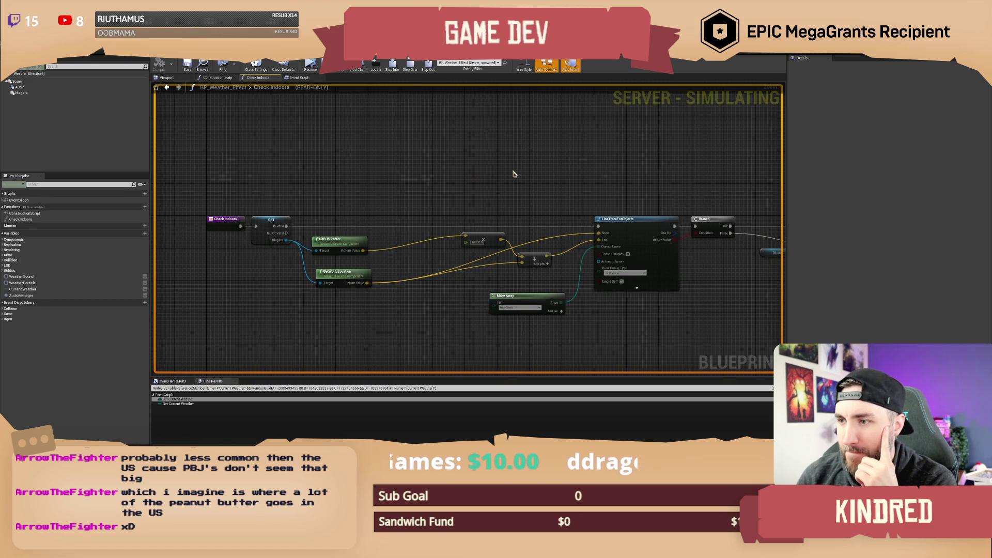
Pan through the rest of the Check Indoors graph and resume the paused play session.
{"action": "mouse_move", "coordinate": [512, 172]}
{"action": "left_mouse_down"}
{"action": "mouse_move", "coordinate": [438, 174]}
{"action": "mouse_move", "coordinate": [450, 178]}
{"action": "left_mouse_up"}
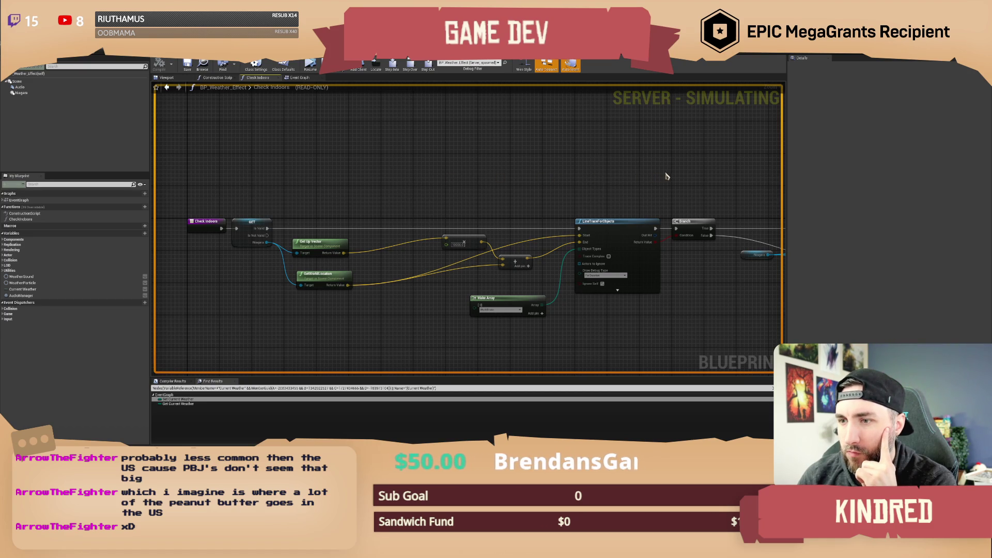
{"action": "left_click_drag", "start_coordinate": [666, 176], "coordinate": [634, 174]}
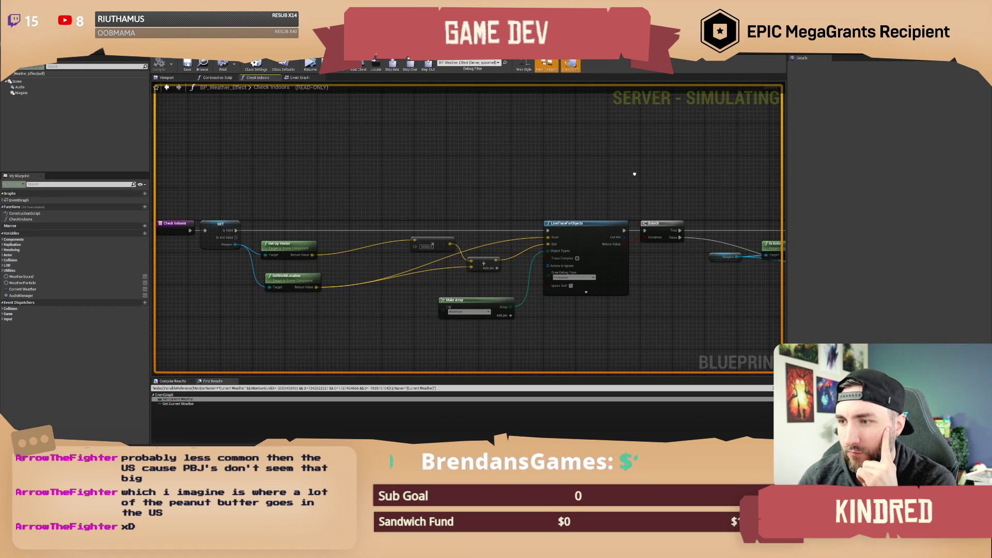
{"action": "mouse_move", "coordinate": [634, 174]}
{"action": "left_mouse_down"}
{"action": "mouse_move", "coordinate": [433, 177]}
{"action": "mouse_move", "coordinate": [604, 171]}
{"action": "left_mouse_up"}
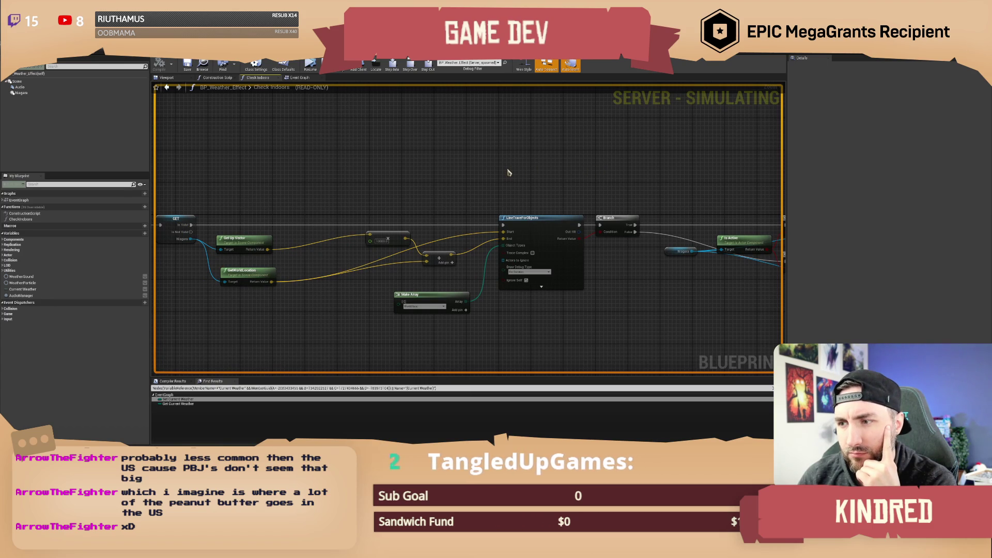
{"action": "left_click_drag", "start_coordinate": [599, 171], "coordinate": [588, 166]}
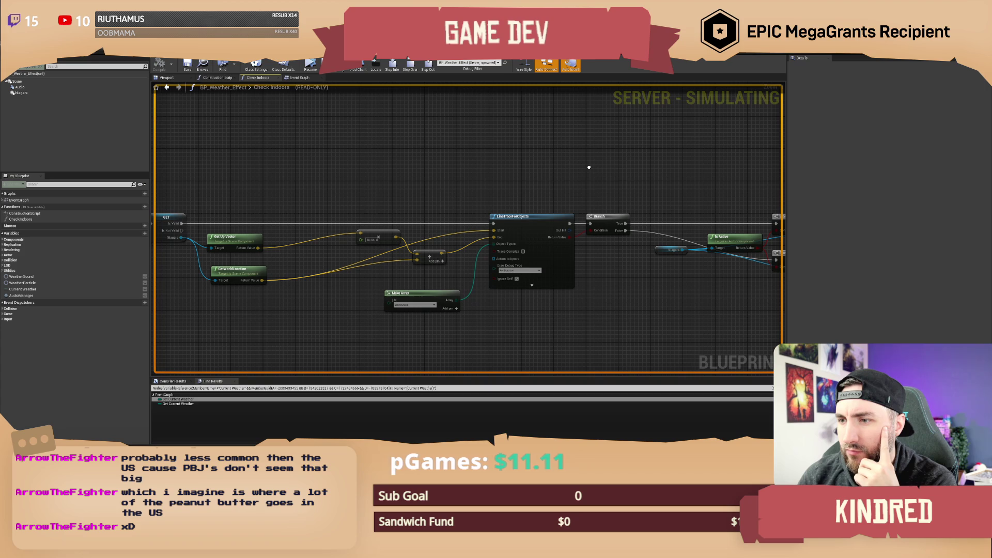
{"action": "left_click_drag", "start_coordinate": [588, 167], "coordinate": [640, 177]}
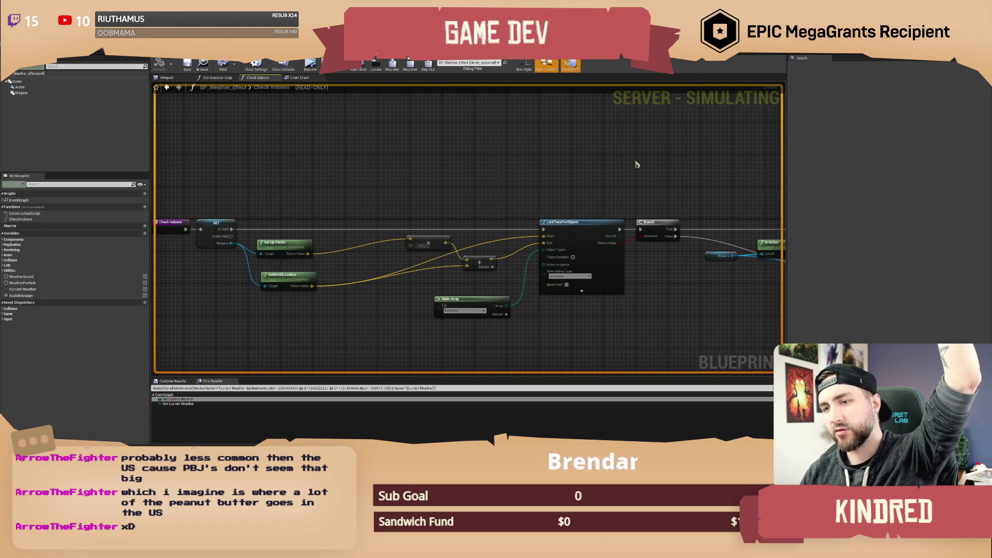
{"action": "mouse_move", "coordinate": [470, 166]}
{"action": "left_mouse_down"}
{"action": "mouse_move", "coordinate": [414, 155]}
{"action": "mouse_move", "coordinate": [465, 162]}
{"action": "left_mouse_up"}
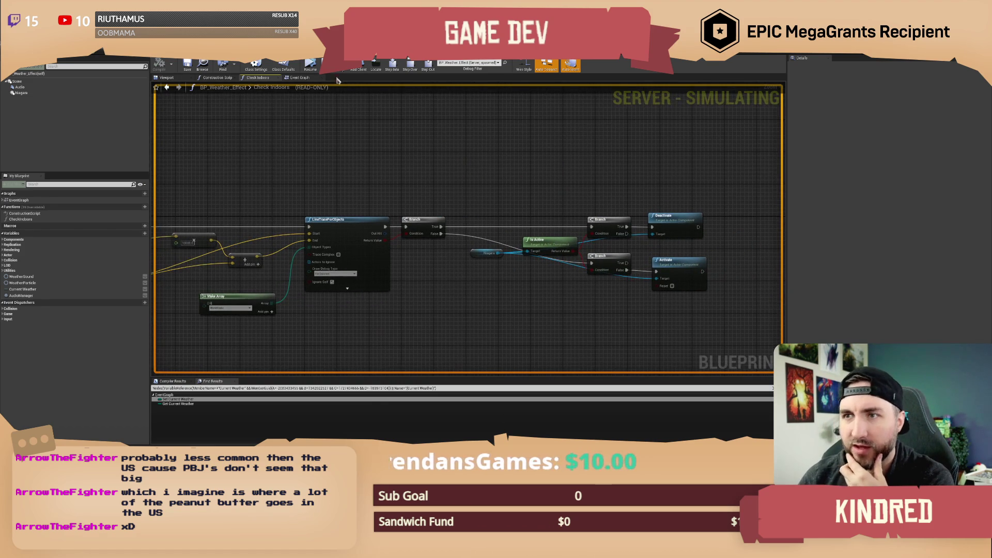
{"action": "left_click", "coordinate": [310, 67]}
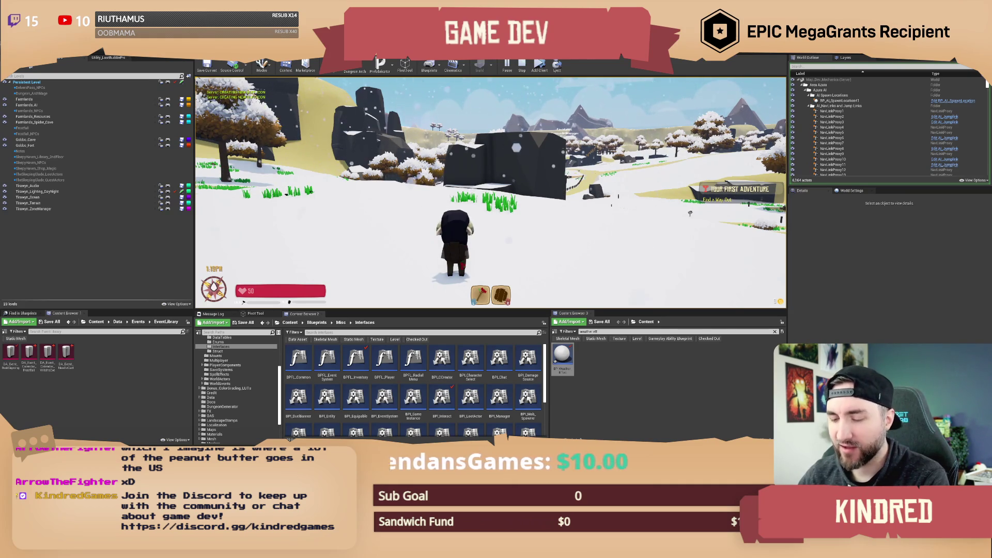
Roll and walk the character across the snow toward the dark rock, then start a '/' chat command.
{"action": "key", "text": "space"}
{"action": "key", "text": "space"}
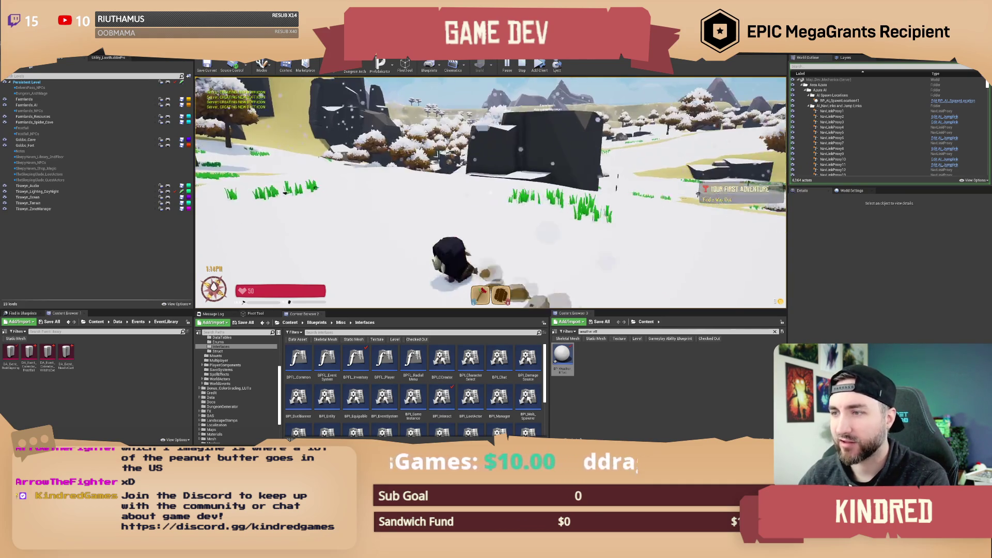
{"action": "key", "text": "w"}
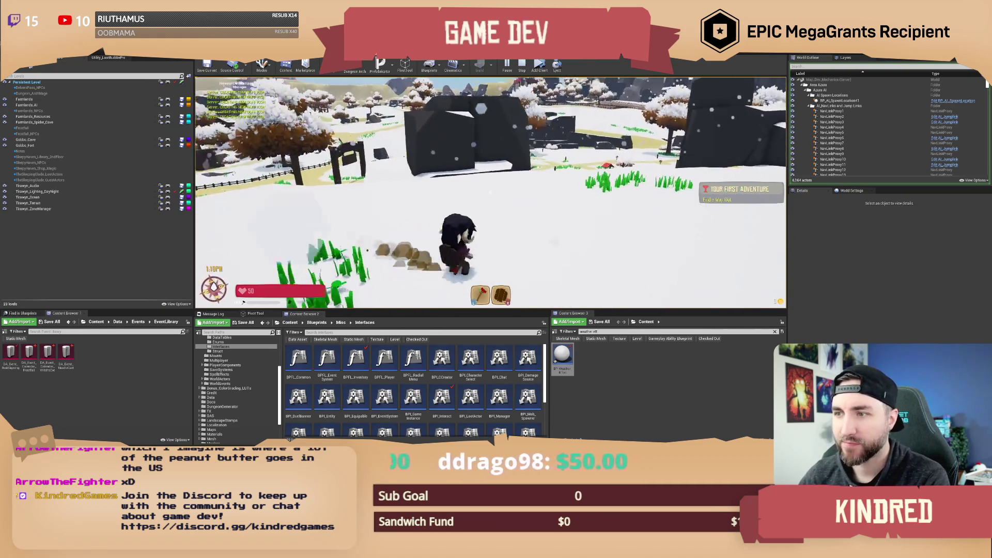
{"action": "key", "text": "space"}
{"action": "key", "text": "w"}
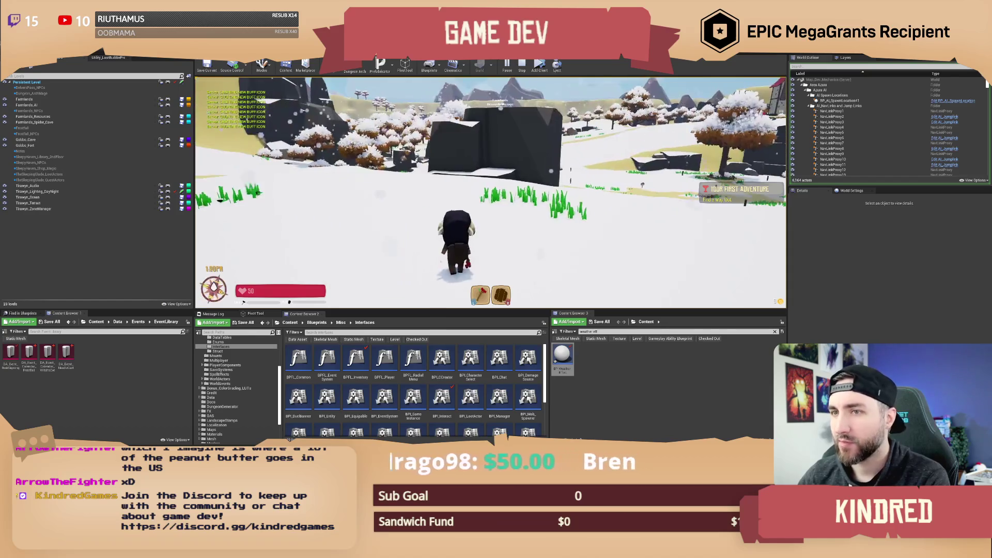
{"action": "key", "text": "Return"}
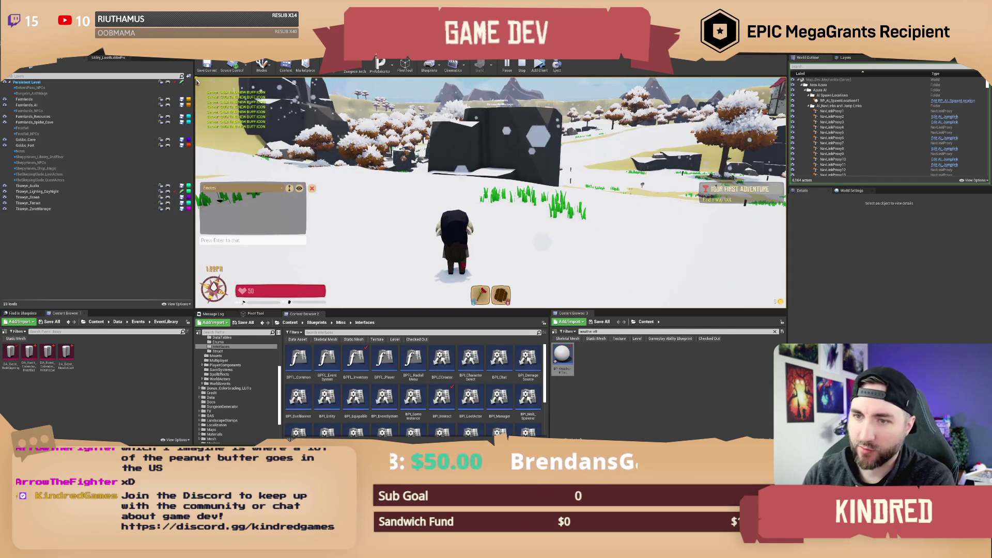
{"action": "type", "text": "/"}
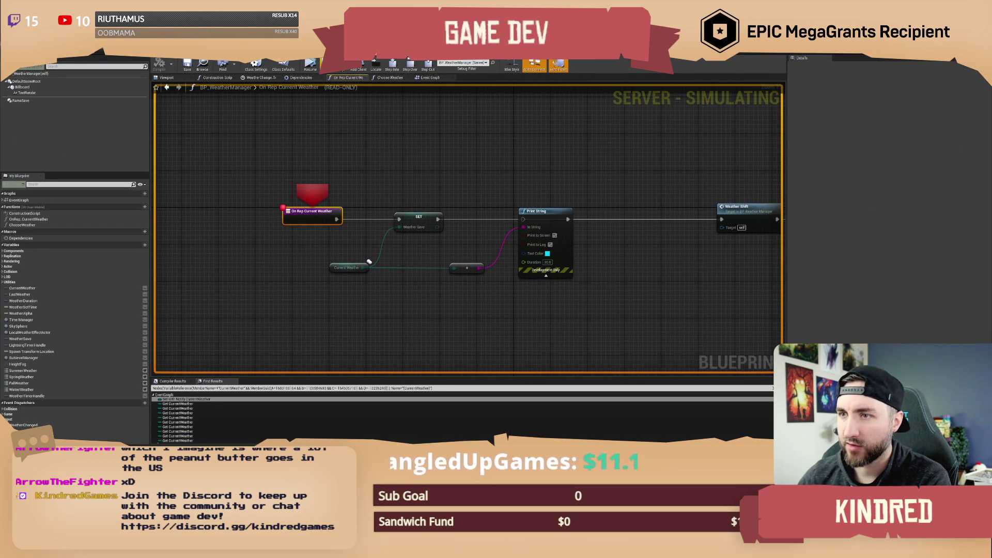
Resume to the WeatherShift breakpoint, then run on to the Weather FX breakpoint.
{"action": "left_click", "coordinate": [310, 64]}
{"action": "mouse_move", "coordinate": [537, 155]}
{"action": "left_mouse_down"}
{"action": "mouse_move", "coordinate": [454, 147]}
{"action": "mouse_move", "coordinate": [391, 160]}
{"action": "left_mouse_up"}
{"action": "mouse_move", "coordinate": [477, 242]}
{"action": "left_mouse_down"}
{"action": "mouse_move", "coordinate": [406, 161]}
{"action": "mouse_move", "coordinate": [455, 217]}
{"action": "mouse_move", "coordinate": [483, 298]}
{"action": "left_mouse_up"}
{"action": "mouse_move", "coordinate": [570, 304]}
{"action": "left_mouse_down"}
{"action": "mouse_move", "coordinate": [559, 229]}
{"action": "mouse_move", "coordinate": [604, 250]}
{"action": "left_mouse_up"}
{"action": "left_click", "coordinate": [313, 70]}
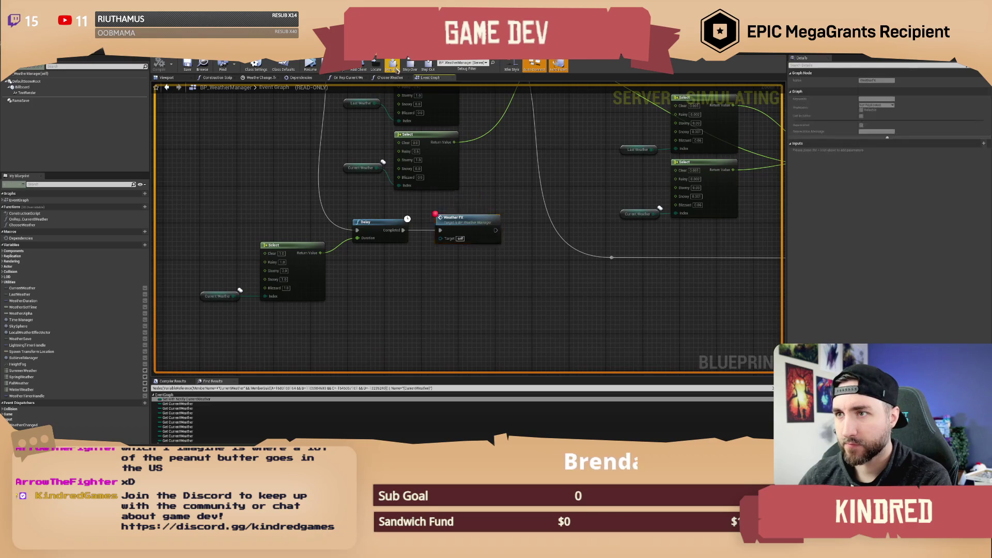
Step into WeatherFX and step through Branch, Call Weather Changed, Sequence and Is Valid to Timeout.
{"action": "left_click", "coordinate": [392, 65]}
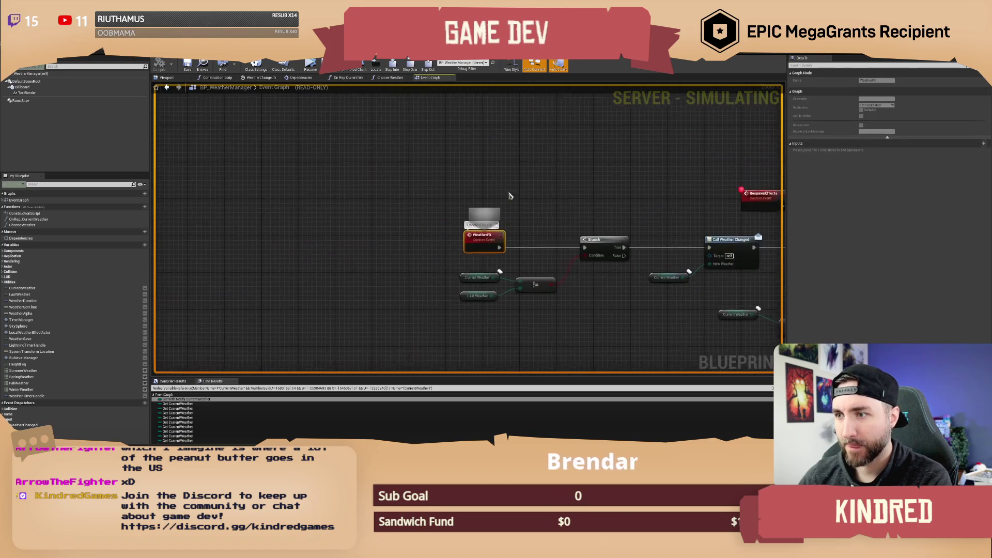
{"action": "left_click", "coordinate": [410, 65]}
{"action": "mouse_move", "coordinate": [380, 246]}
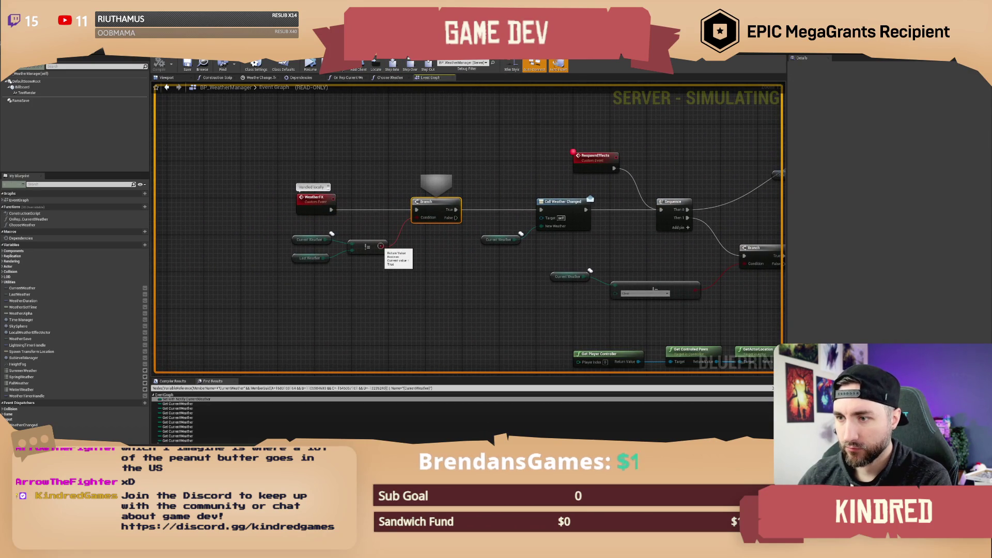
{"action": "mouse_move", "coordinate": [324, 243]}
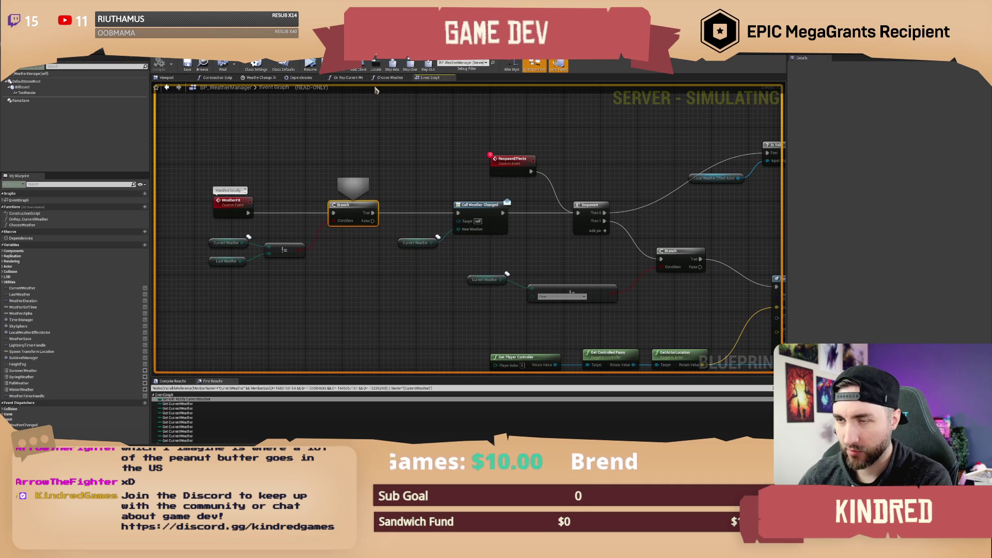
{"action": "left_click", "coordinate": [409, 65]}
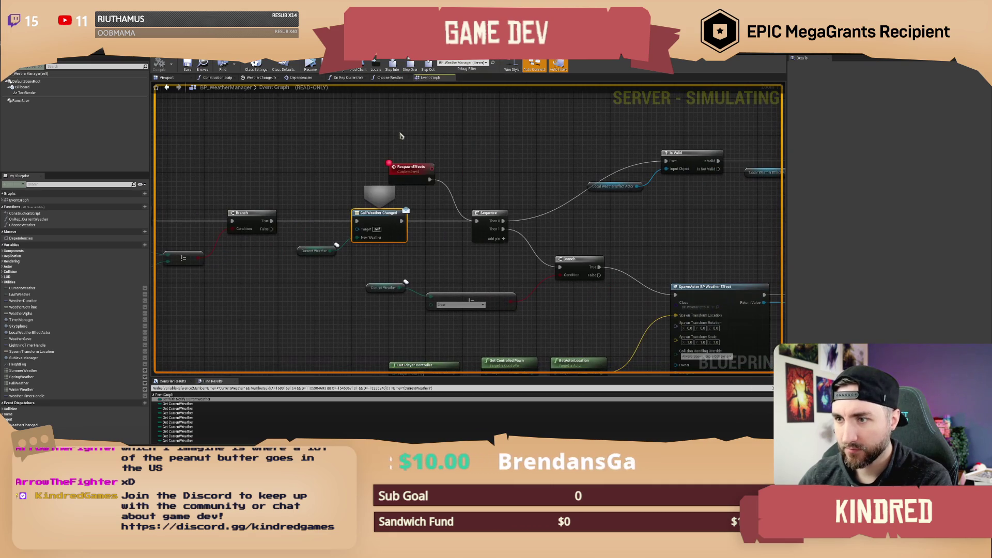
{"action": "left_click", "coordinate": [410, 64]}
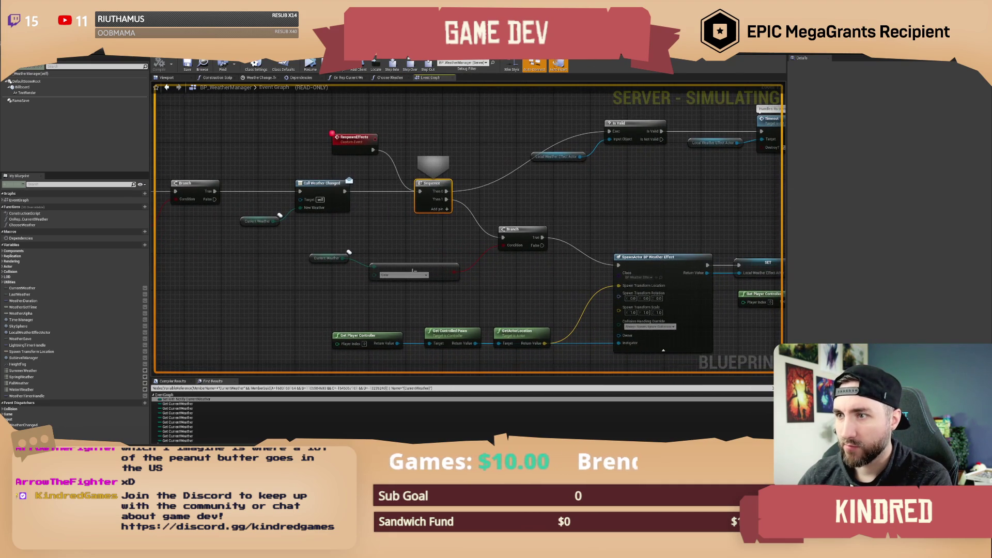
{"action": "left_click", "coordinate": [410, 65]}
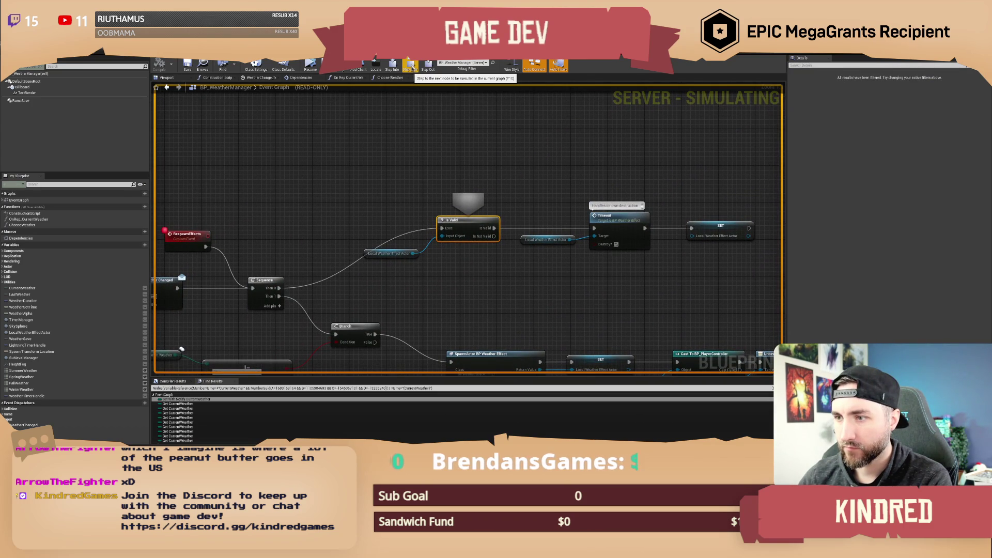
{"action": "left_click", "coordinate": [410, 64]}
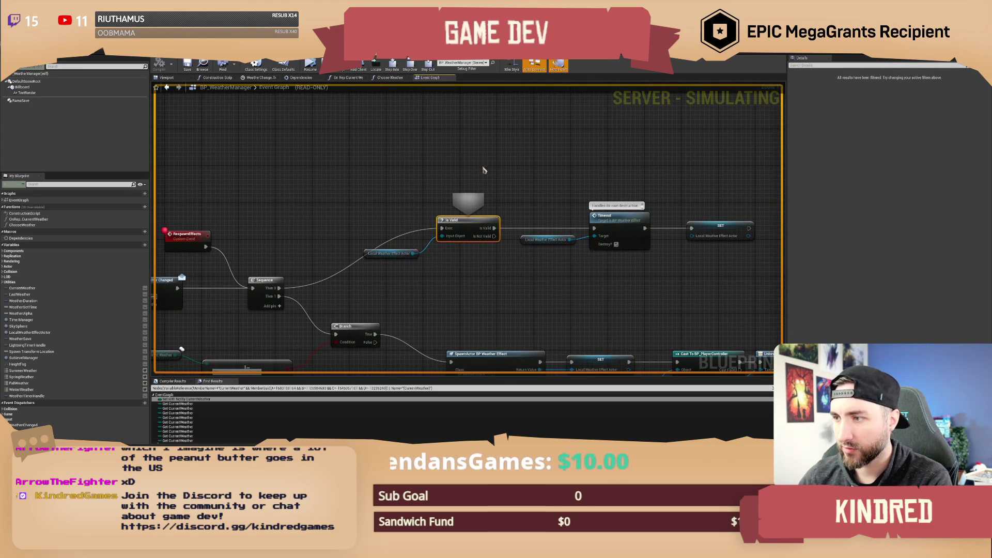
{"action": "left_click", "coordinate": [416, 68]}
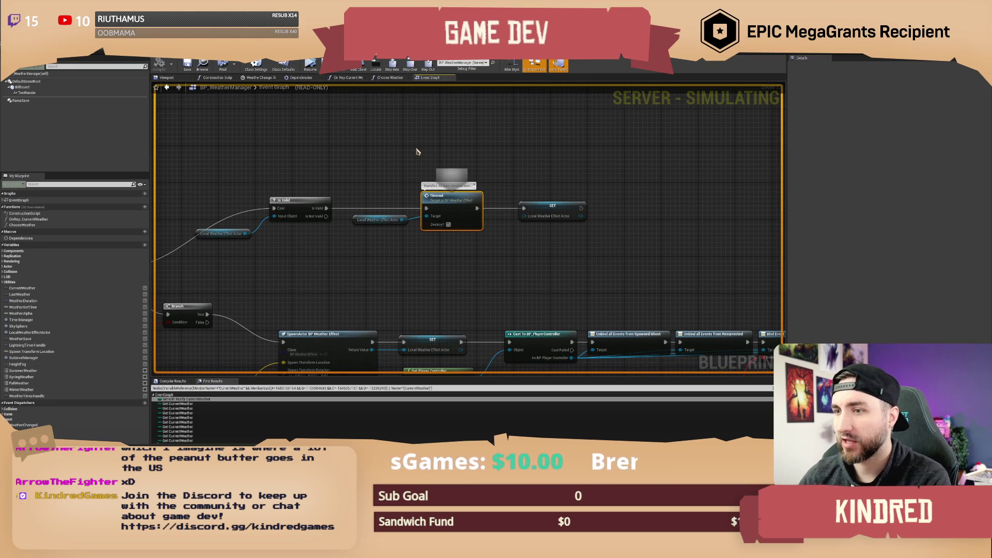
View the RespawnEffects chain and step into the weather effect's Timeout event.
{"action": "left_click_drag", "start_coordinate": [351, 152], "coordinate": [703, 118]}
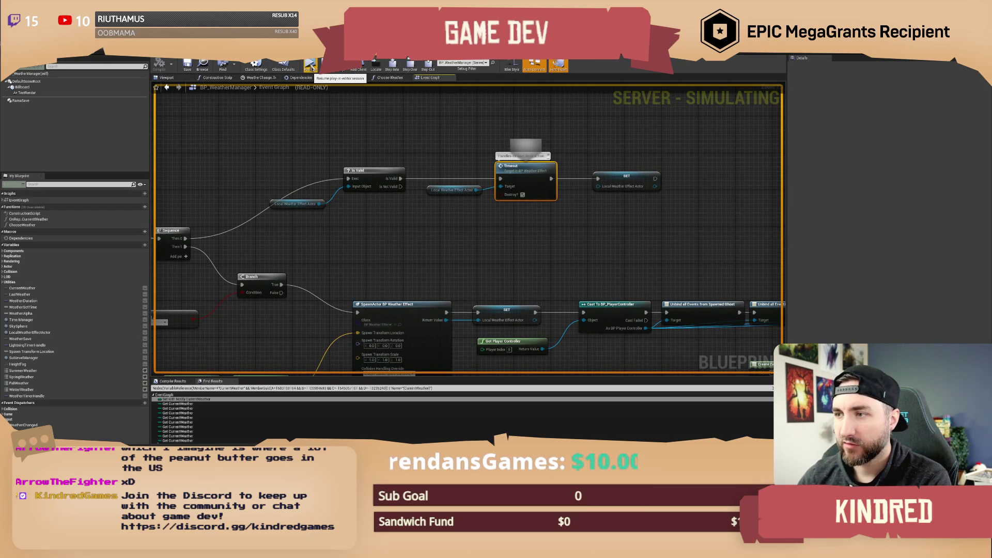
{"action": "left_click", "coordinate": [310, 67]}
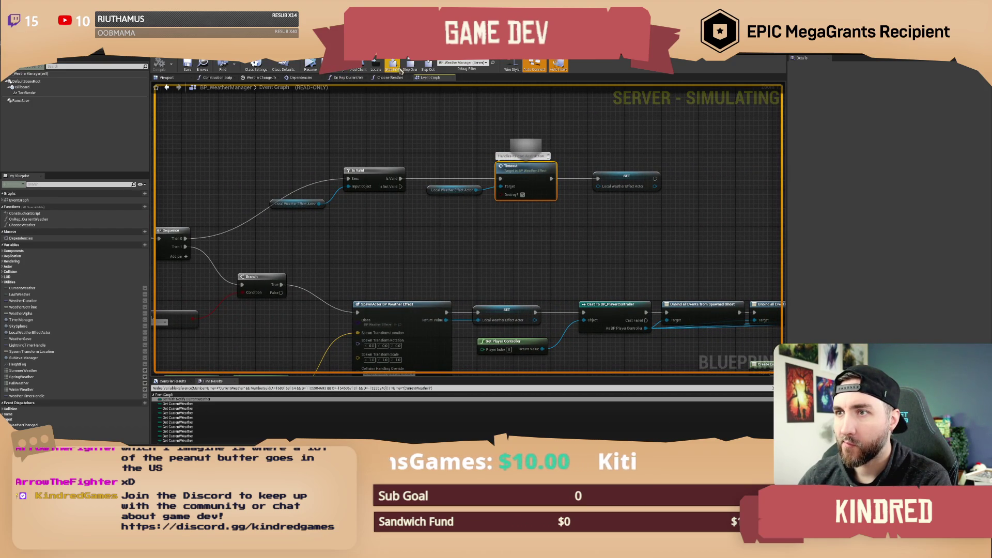
{"action": "left_click", "coordinate": [394, 66]}
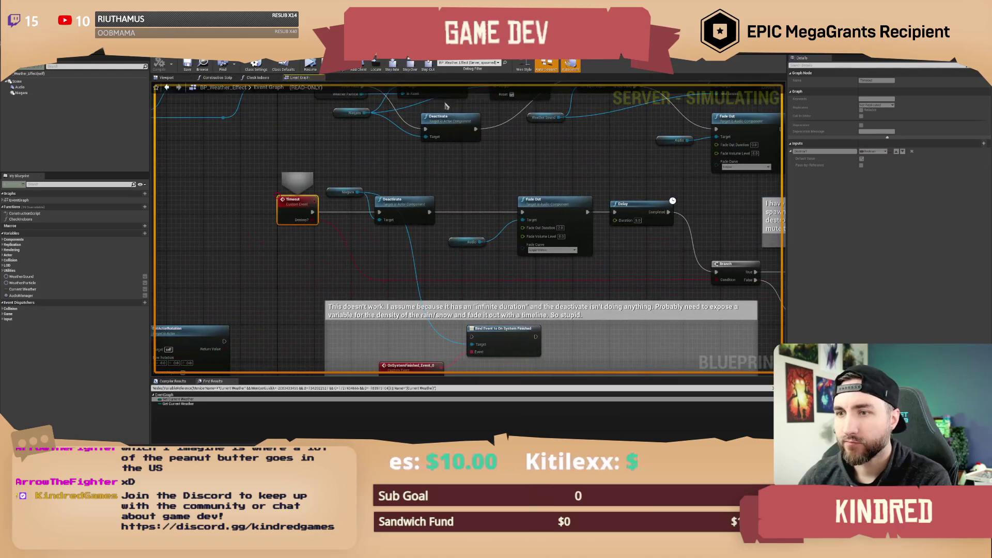
Step past the Deactivate and Fade Out nodes, then resume and return to the running game.
{"action": "left_click", "coordinate": [411, 67]}
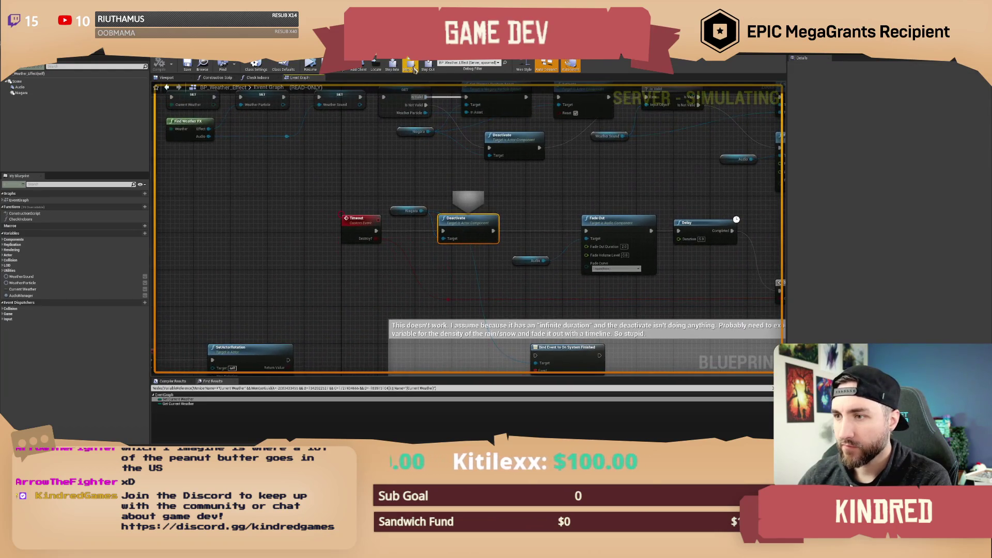
{"action": "left_click", "coordinate": [414, 68]}
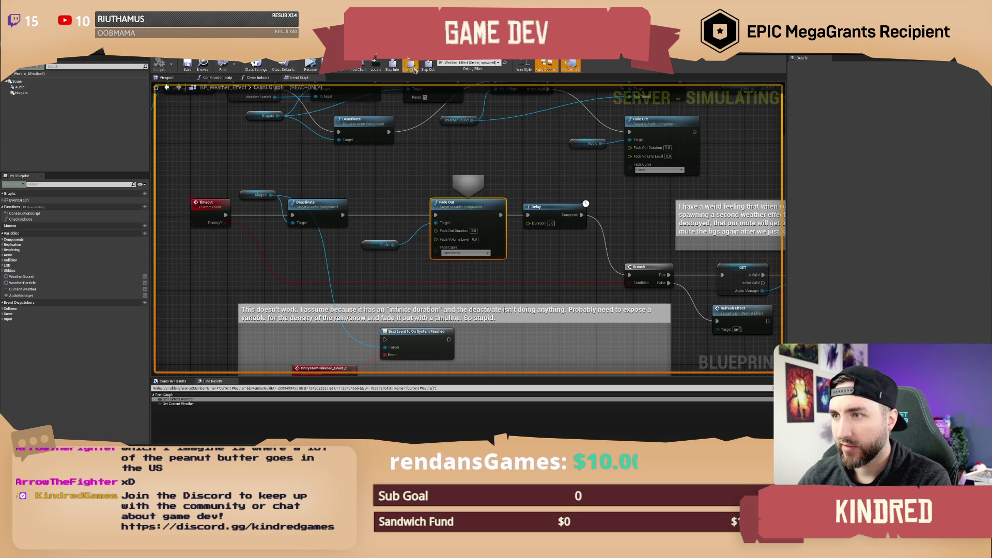
{"action": "left_click", "coordinate": [411, 66]}
{"action": "right_click", "coordinate": [479, 217]}
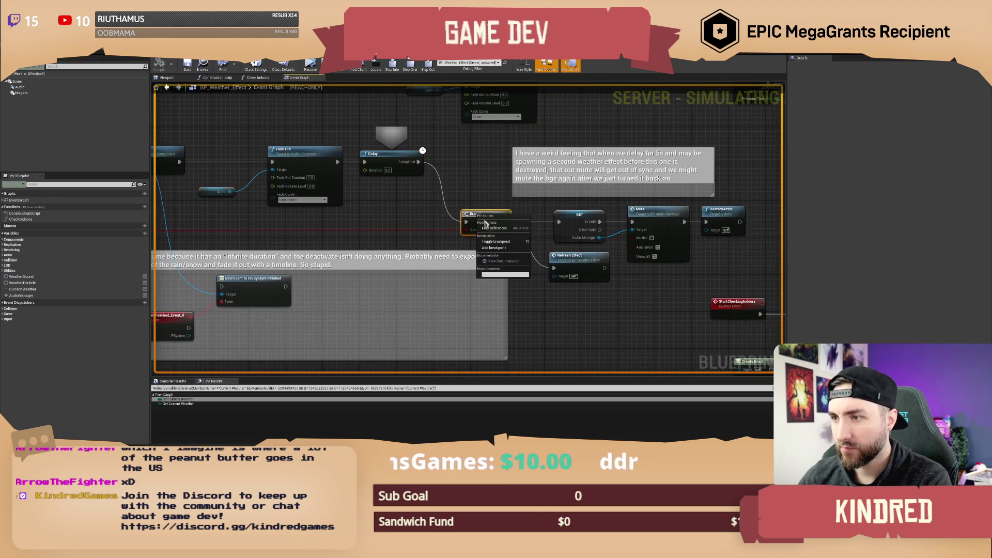
{"action": "left_click", "coordinate": [496, 241]}
{"action": "left_click", "coordinate": [310, 65]}
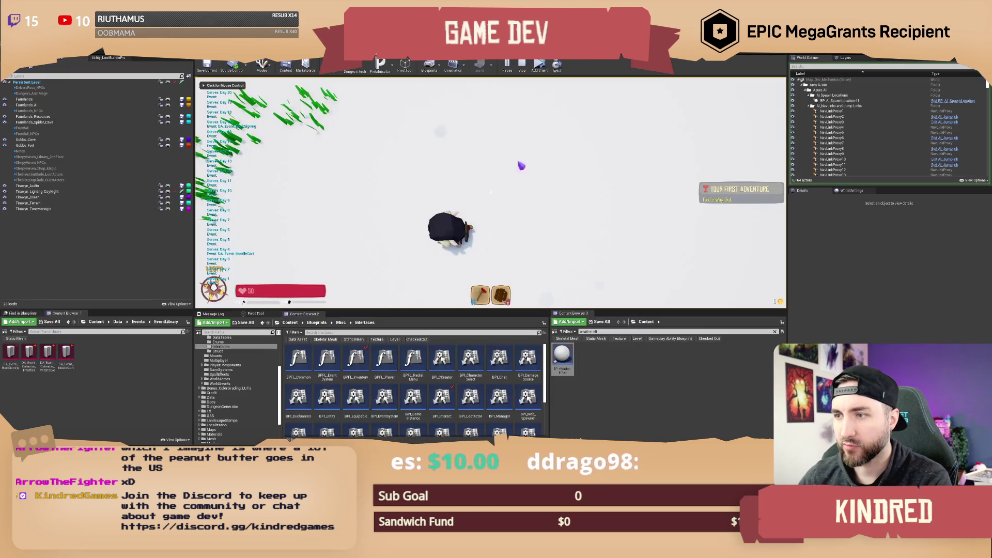
{"action": "left_click", "coordinate": [586, 175]}
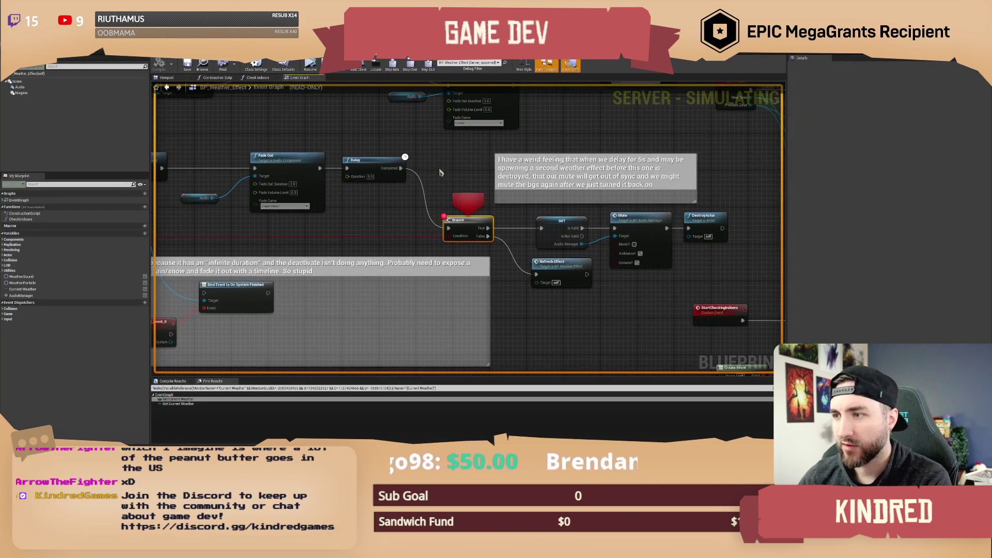
Step past the GET audio manager check, inspect the Mute node, and switch to the level window.
{"action": "mouse_move", "coordinate": [440, 172]}
{"action": "left_mouse_down"}
{"action": "mouse_move", "coordinate": [468, 168]}
{"action": "mouse_move", "coordinate": [326, 148]}
{"action": "left_mouse_up"}
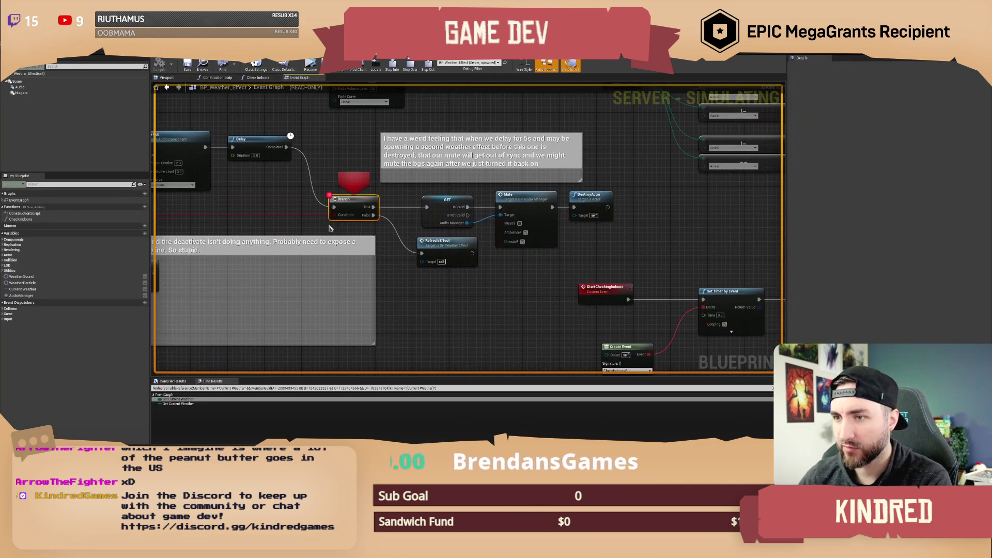
{"action": "left_click", "coordinate": [412, 66]}
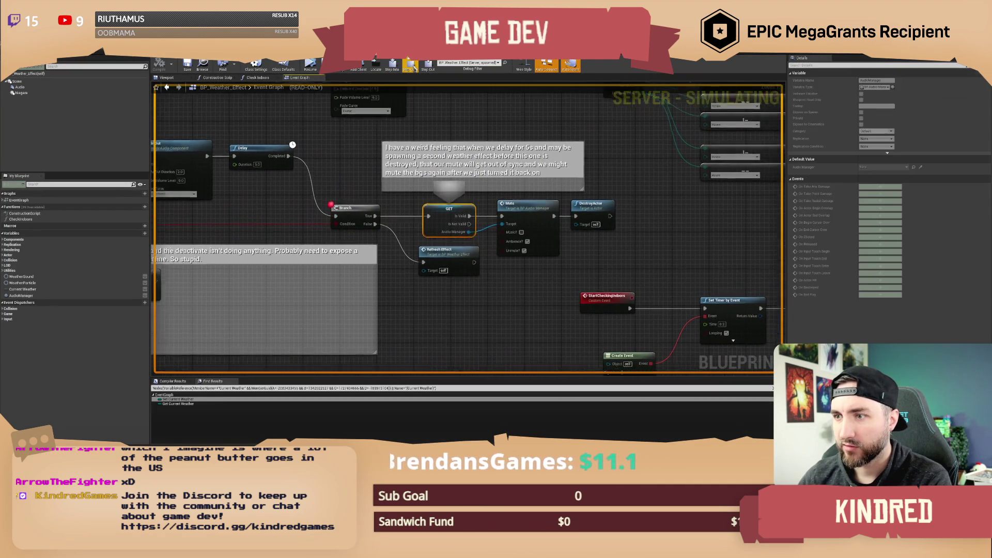
{"action": "left_click", "coordinate": [412, 66]}
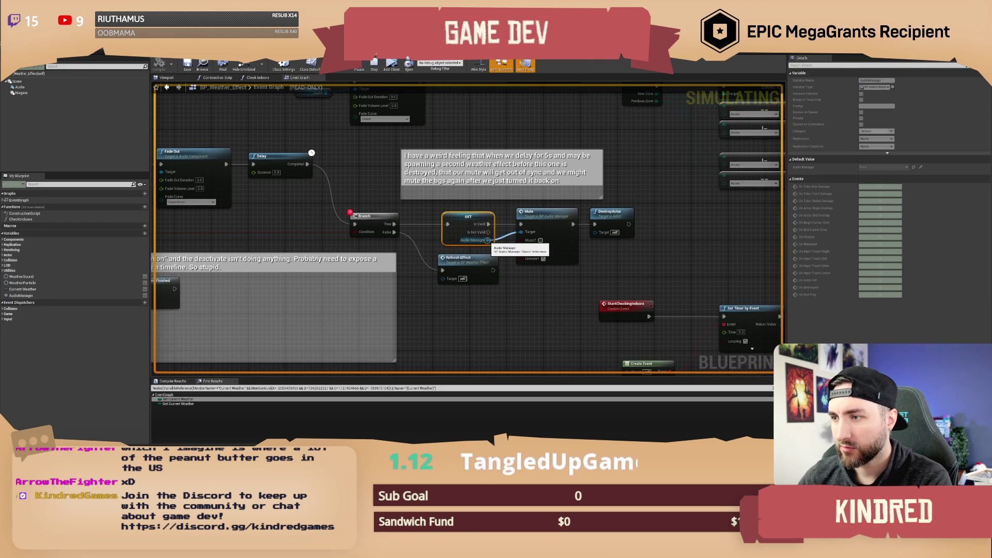
{"action": "left_click_drag", "start_coordinate": [491, 209], "coordinate": [368, 203]}
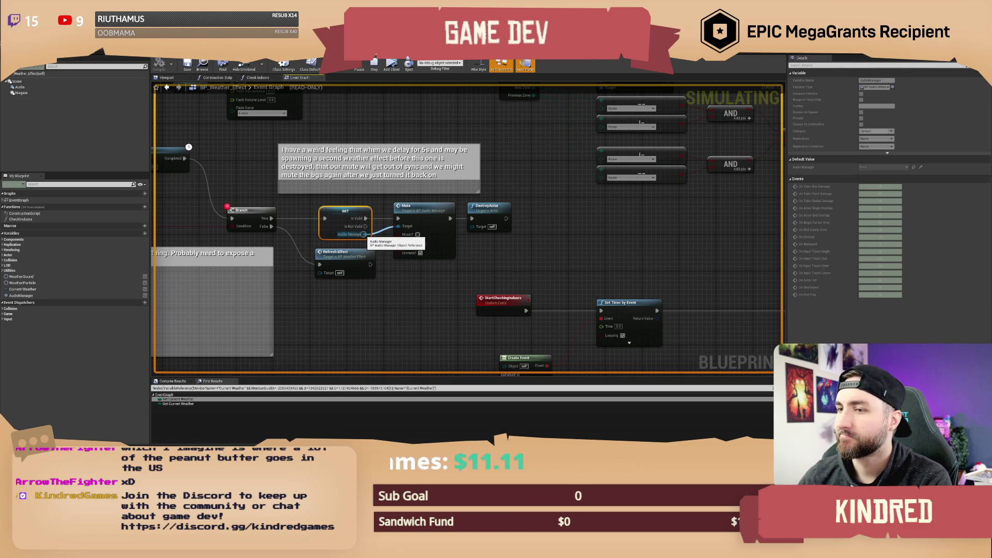
{"action": "left_click", "coordinate": [411, 207]}
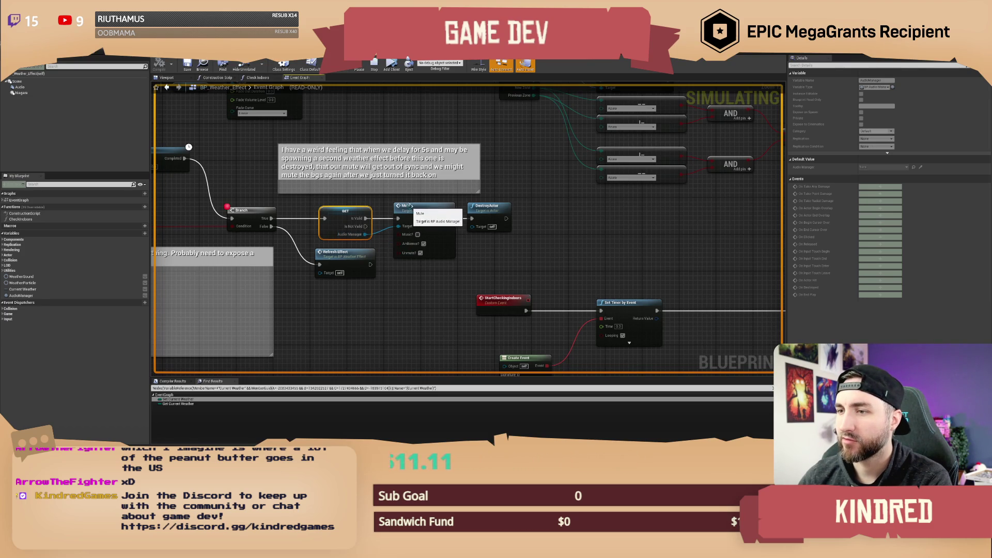
{"action": "key", "text": "alt+Tab"}
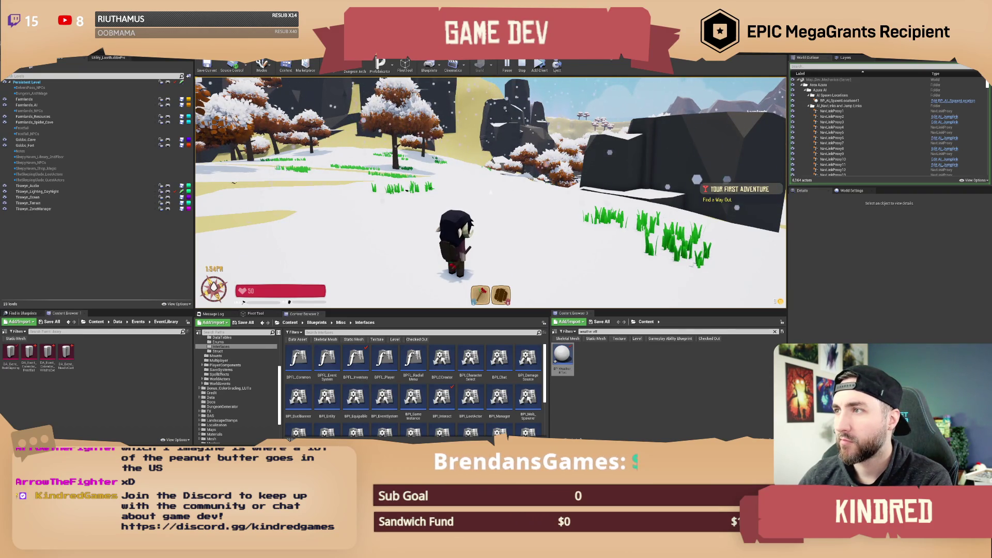
Stop simulating and select BP_AudioManager by searching 'audio man' in the World Outliner.
{"action": "key", "text": "Escape"}
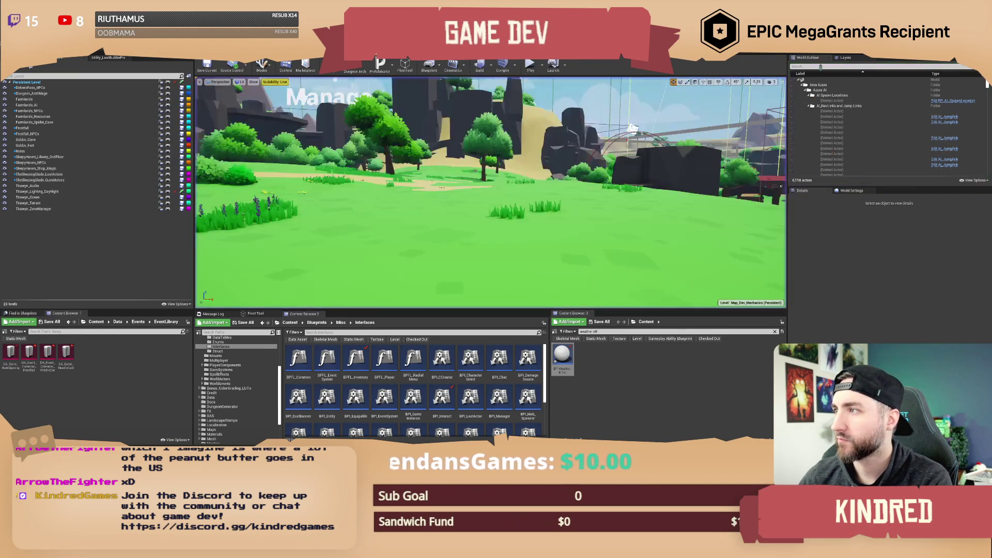
{"action": "left_click", "coordinate": [819, 67]}
{"action": "type", "text": "audio man"}
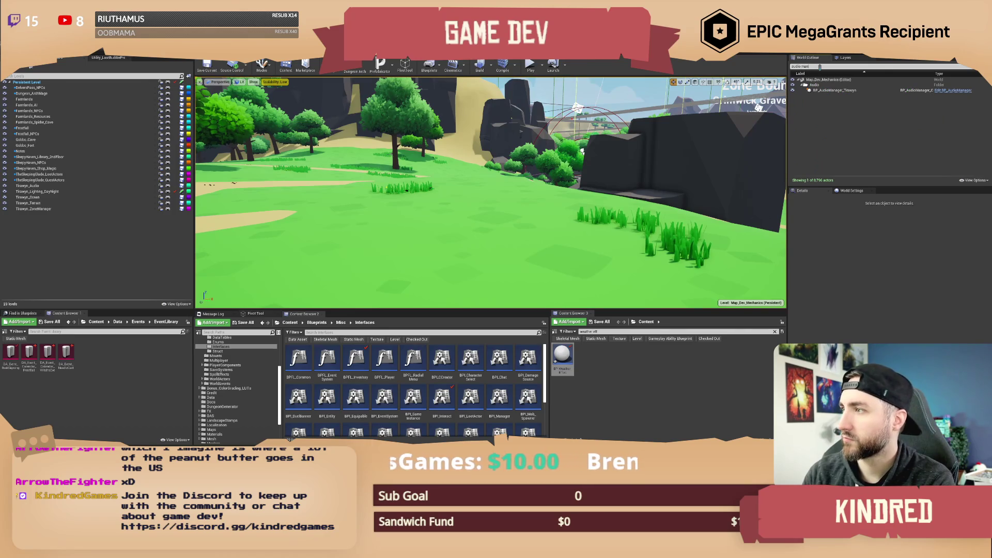
{"action": "left_click", "coordinate": [836, 90]}
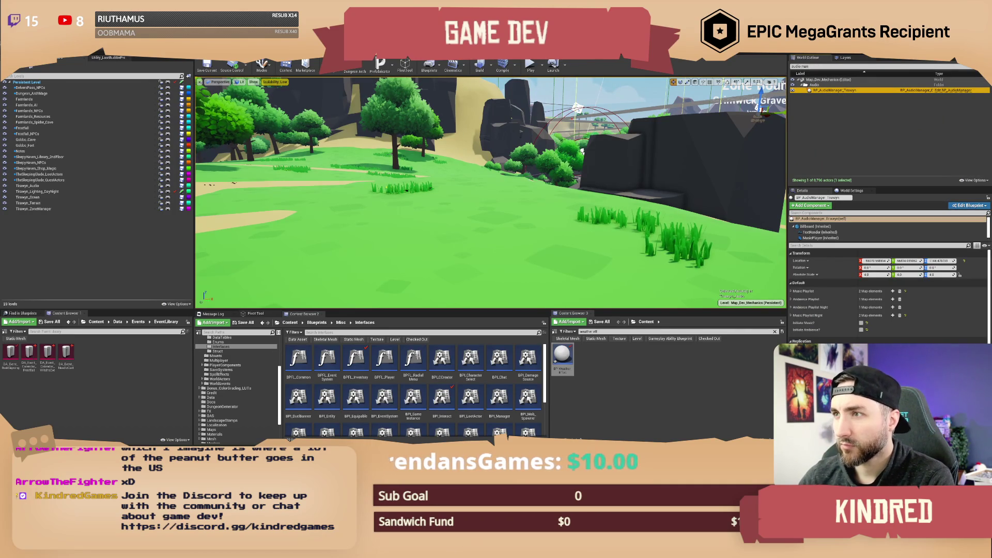
Back in BP_Weather_Effect's graph, recentre on the Branch and Mute nodes and move DestroyActor right.
{"action": "key", "text": "alt+Tab"}
{"action": "left_click_drag", "start_coordinate": [364, 204], "coordinate": [407, 215]}
{"action": "left_click_drag", "start_coordinate": [523, 213], "coordinate": [605, 214]}
Disconnect DestroyActor from the Mute node and shift the GET, Mute and DestroyActor nodes right.
{"action": "left_click", "coordinate": [570, 231], "text": "alt"}
{"action": "left_click_drag", "start_coordinate": [391, 213], "coordinate": [506, 223]}
{"action": "left_click_drag", "start_coordinate": [439, 225], "coordinate": [476, 225]}
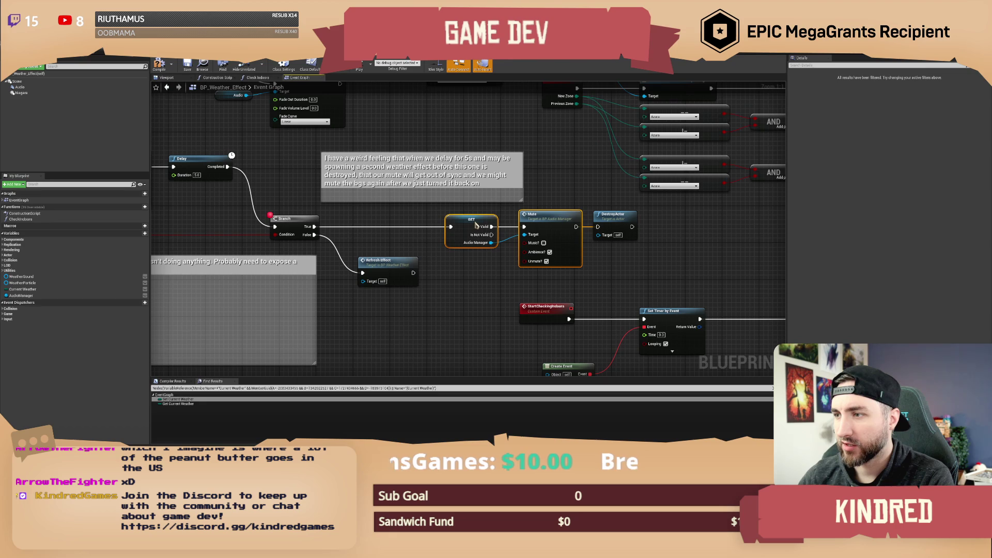
{"action": "left_click", "coordinate": [610, 222], "text": "shift"}
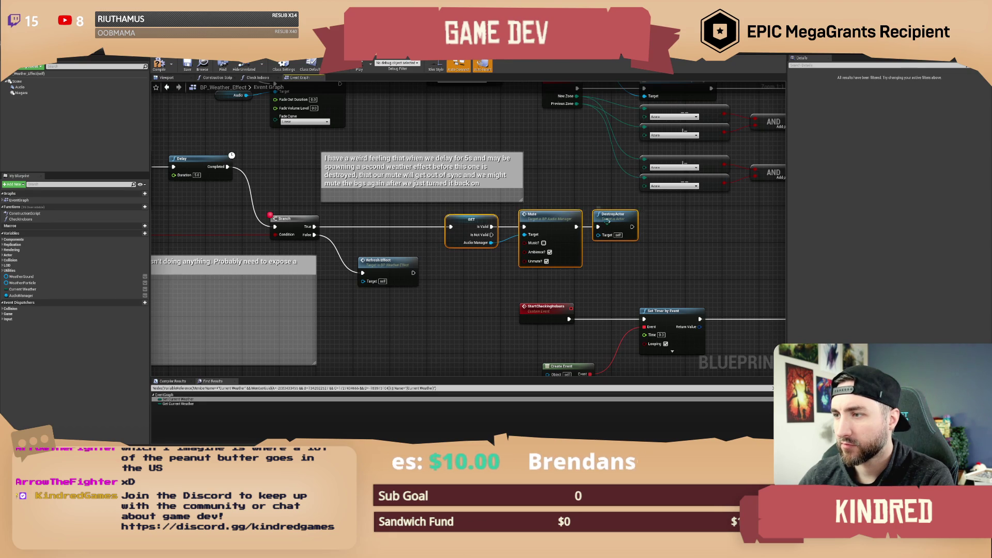
{"action": "left_click_drag", "start_coordinate": [610, 228], "coordinate": [675, 228]}
{"action": "left_click", "coordinate": [615, 200]}
Add a Sequence node off the Branch's True output, with DestroyActor wired to its second output.
{"action": "left_click_drag", "start_coordinate": [313, 227], "coordinate": [449, 223]}
{"action": "type", "text": "sequence"}
{"action": "key", "text": "Return"}
{"action": "mouse_move", "coordinate": [655, 234]}
{"action": "left_mouse_down"}
{"action": "mouse_move", "coordinate": [634, 274]}
{"action": "mouse_move", "coordinate": [511, 276]}
{"action": "mouse_move", "coordinate": [467, 234]}
{"action": "left_mouse_up"}
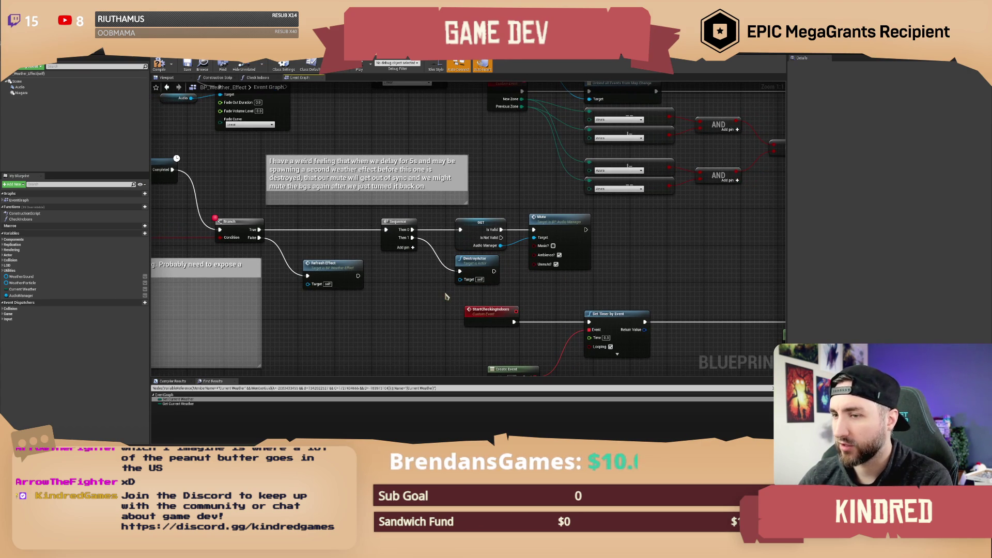
{"action": "left_click_drag", "start_coordinate": [447, 297], "coordinate": [434, 275]}
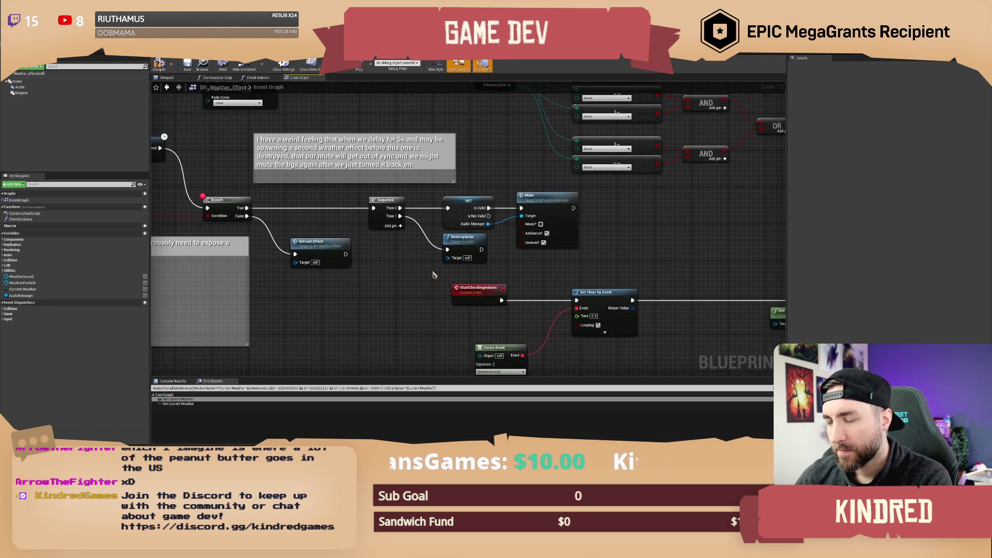
{"action": "left_click", "coordinate": [487, 239]}
{"action": "left_click", "coordinate": [426, 254]}
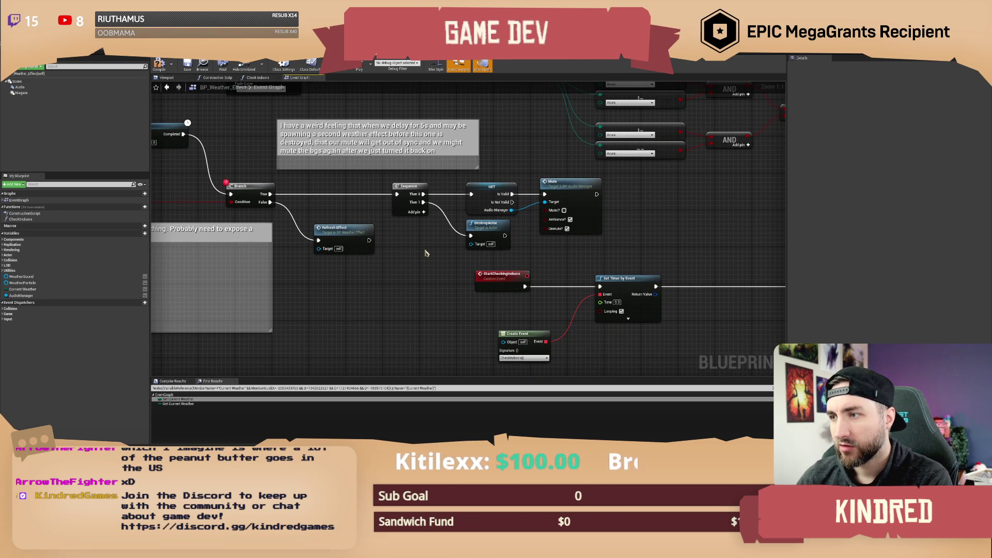
{"action": "left_click_drag", "start_coordinate": [426, 250], "coordinate": [417, 257]}
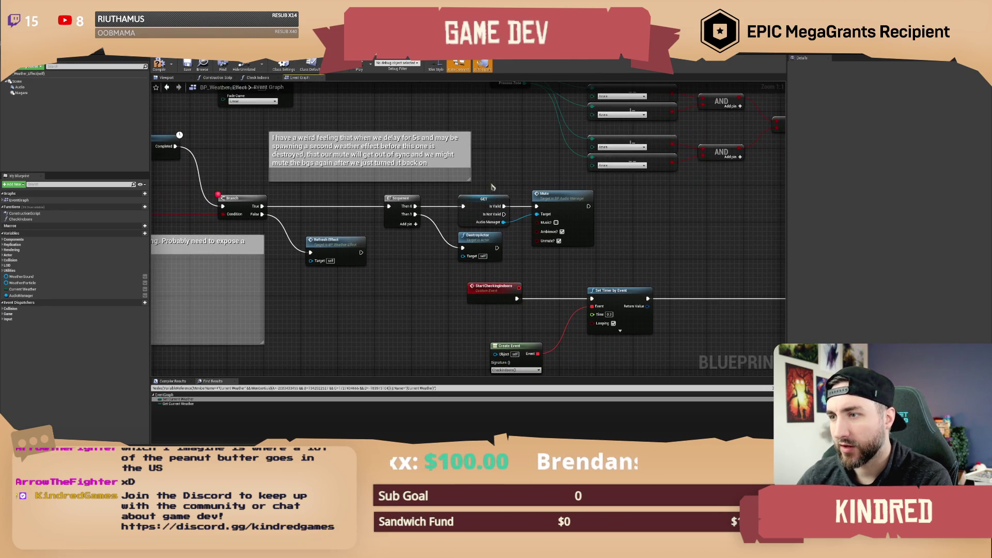
Find references to the AudioManager variable and jump to the Set AudioManager node.
{"action": "mouse_move", "coordinate": [513, 160]}
{"action": "left_mouse_down"}
{"action": "mouse_move", "coordinate": [528, 195]}
{"action": "mouse_move", "coordinate": [498, 194]}
{"action": "mouse_move", "coordinate": [499, 211]}
{"action": "left_mouse_up"}
{"action": "left_click", "coordinate": [478, 230]}
{"action": "right_click", "coordinate": [23, 296]}
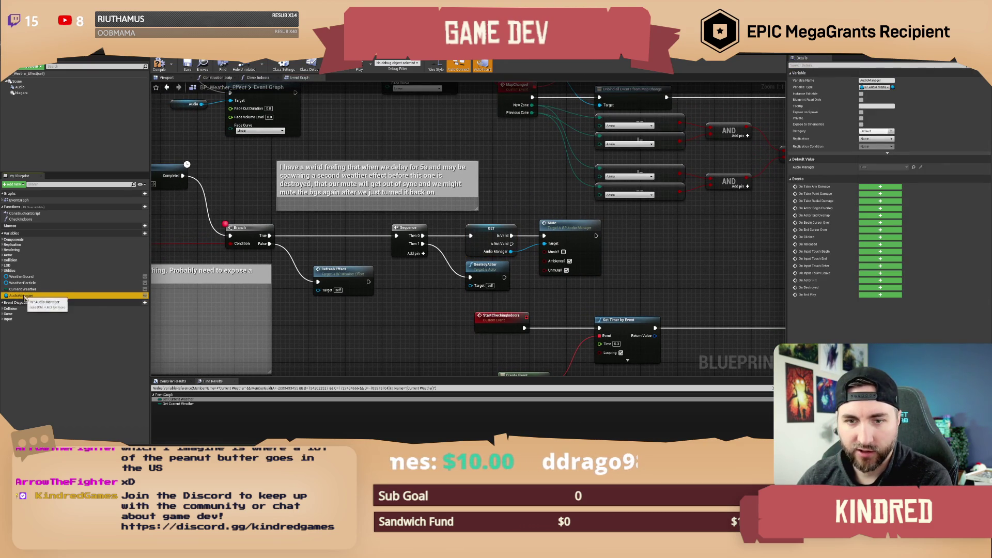
{"action": "left_click", "coordinate": [67, 345]}
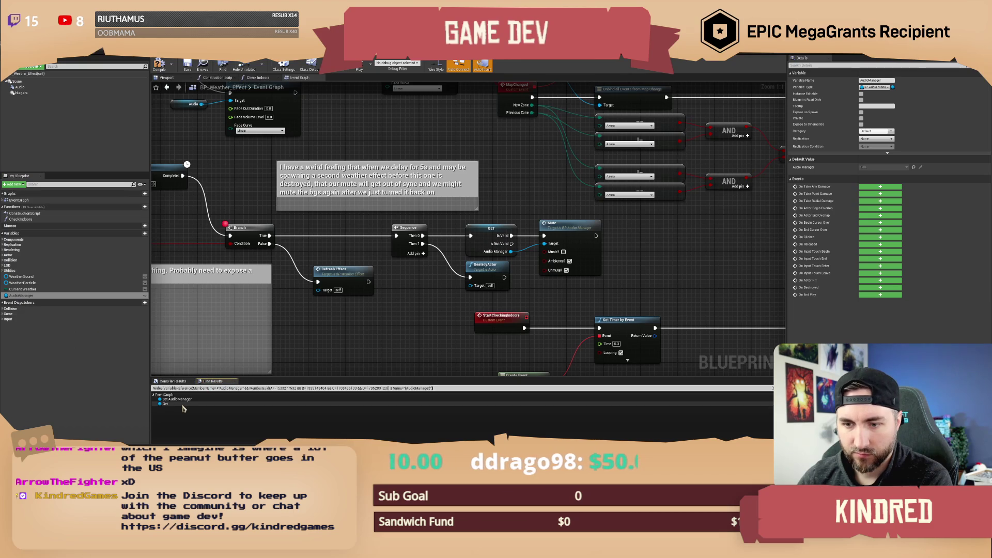
{"action": "double_click", "coordinate": [178, 400]}
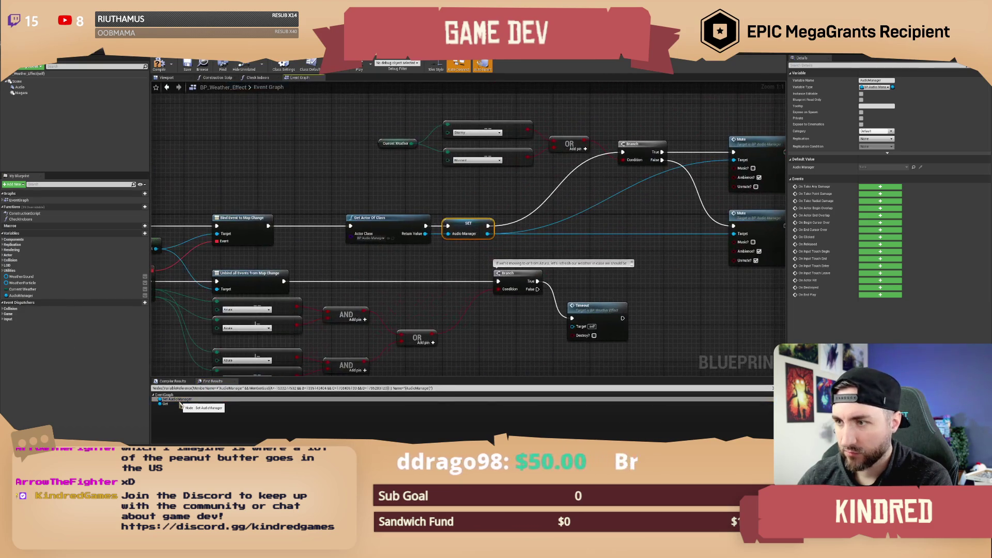
Confirm Get Actor Of Class targets BP_AudioManager, briefly checking the level editor and BP_WeatherManager.
{"action": "left_click", "coordinate": [405, 236]}
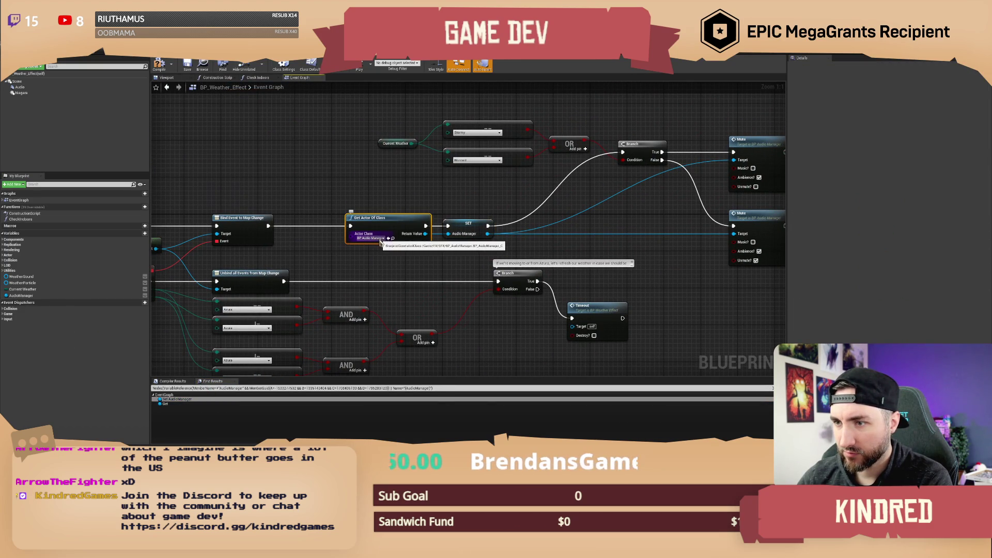
{"action": "left_click", "coordinate": [380, 238]}
{"action": "left_click", "coordinate": [381, 241]}
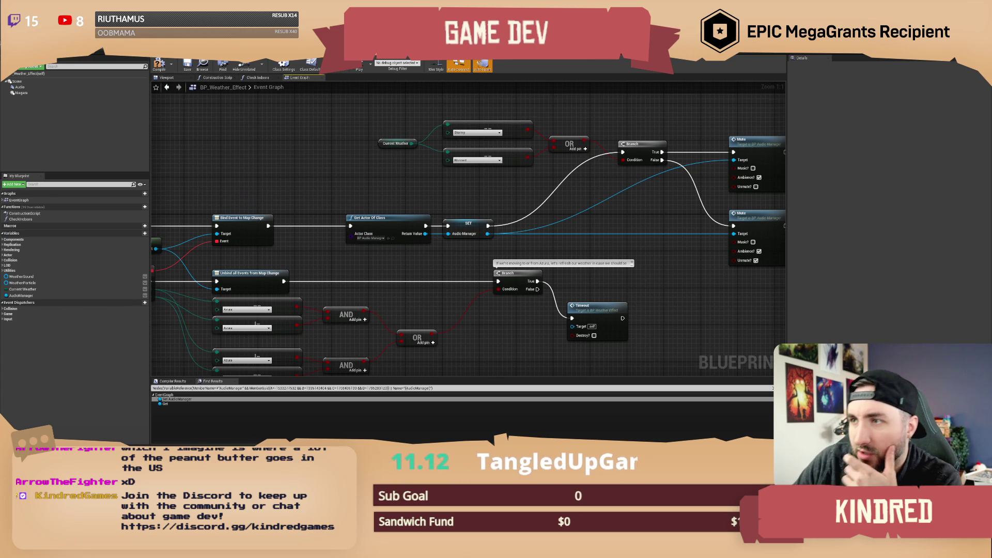
{"action": "key", "text": "alt+Tab"}
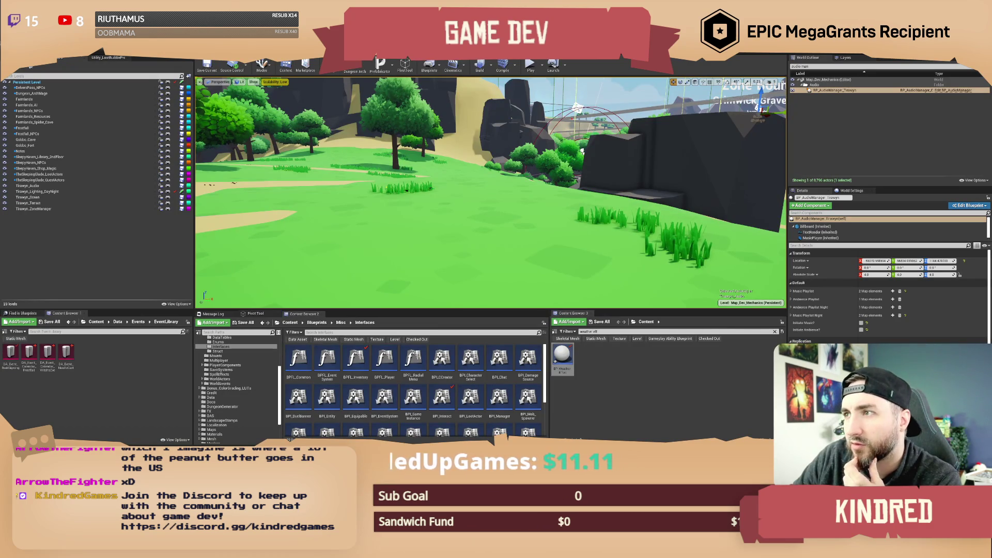
{"action": "key", "text": "alt+Tab"}
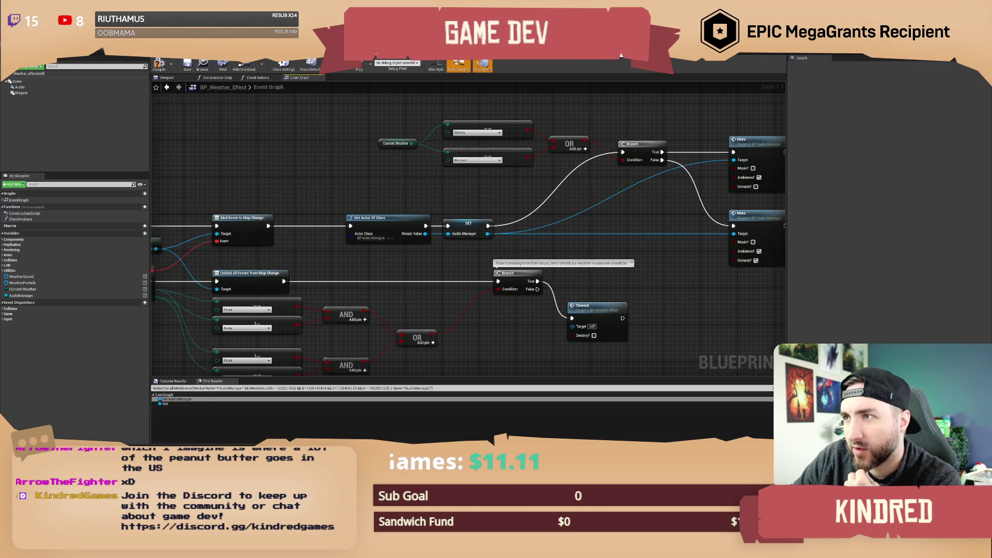
{"action": "key", "text": "alt+Tab"}
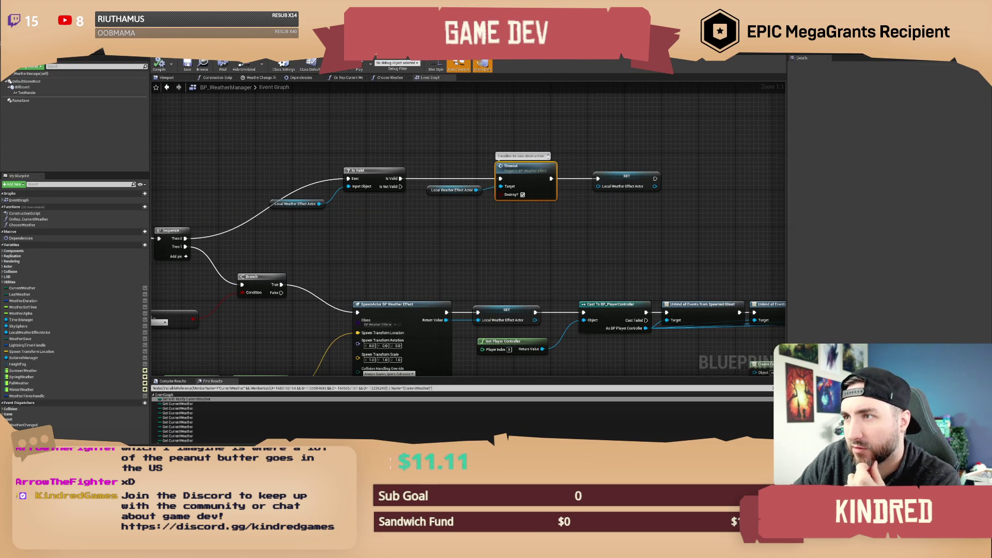
{"action": "key", "text": "alt+Tab"}
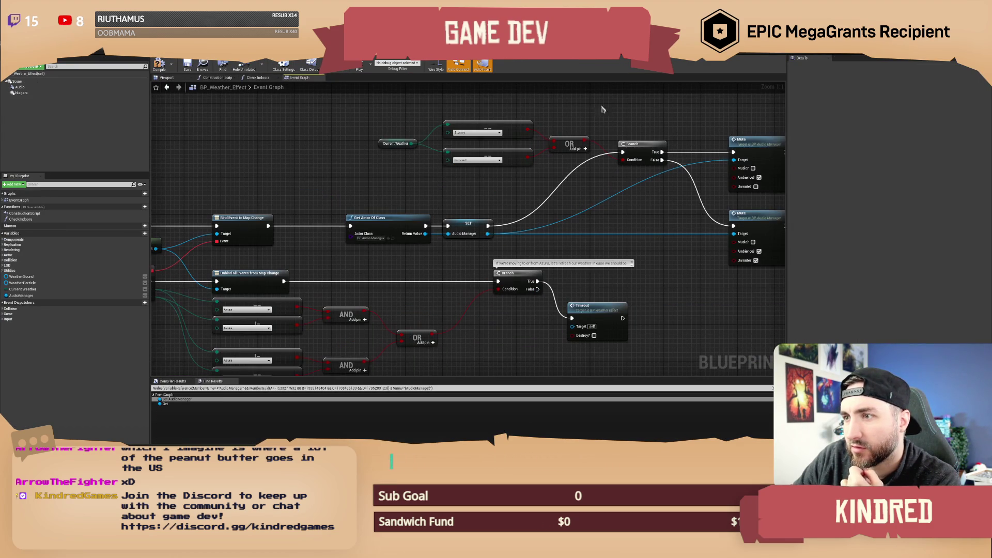
Review the Weather Sound, BeginPlay, Fade In, map change and zone-check nodes in the event graph.
{"action": "mouse_move", "coordinate": [466, 196]}
{"action": "left_mouse_down"}
{"action": "mouse_move", "coordinate": [589, 158]}
{"action": "mouse_move", "coordinate": [655, 158]}
{"action": "left_mouse_up"}
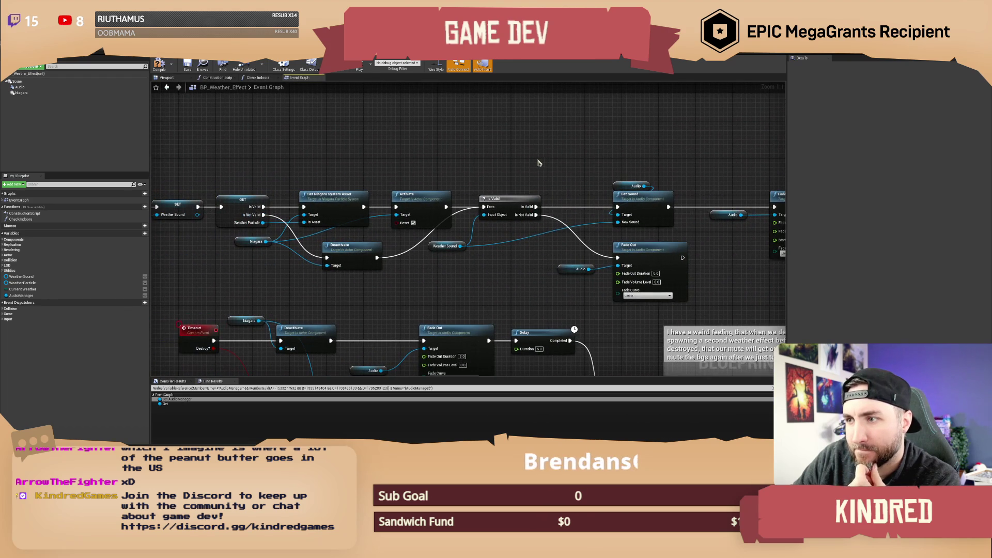
{"action": "left_click", "coordinate": [445, 246]}
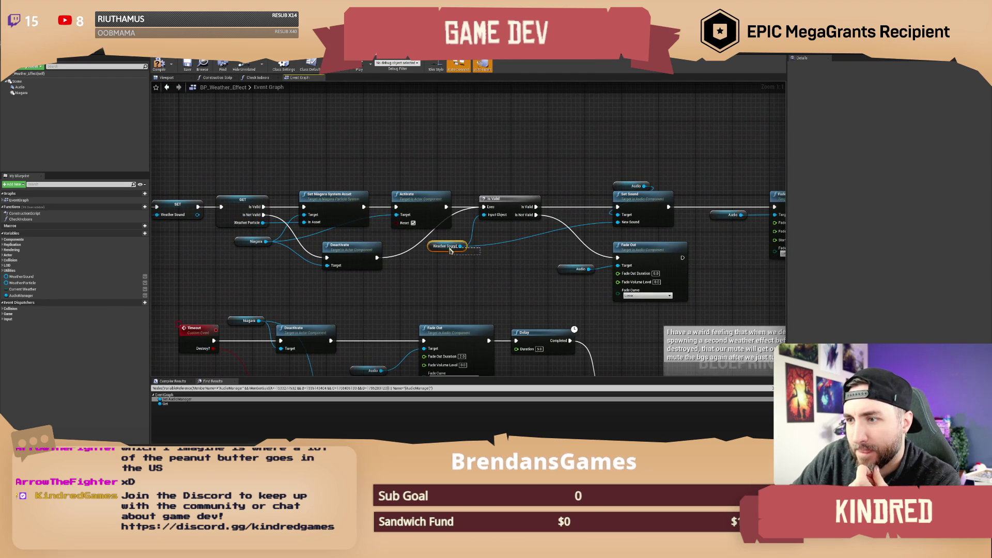
{"action": "mouse_move", "coordinate": [440, 267]}
{"action": "left_mouse_down"}
{"action": "mouse_move", "coordinate": [621, 254]}
{"action": "mouse_move", "coordinate": [611, 278]}
{"action": "mouse_move", "coordinate": [643, 286]}
{"action": "mouse_move", "coordinate": [625, 283]}
{"action": "left_mouse_up"}
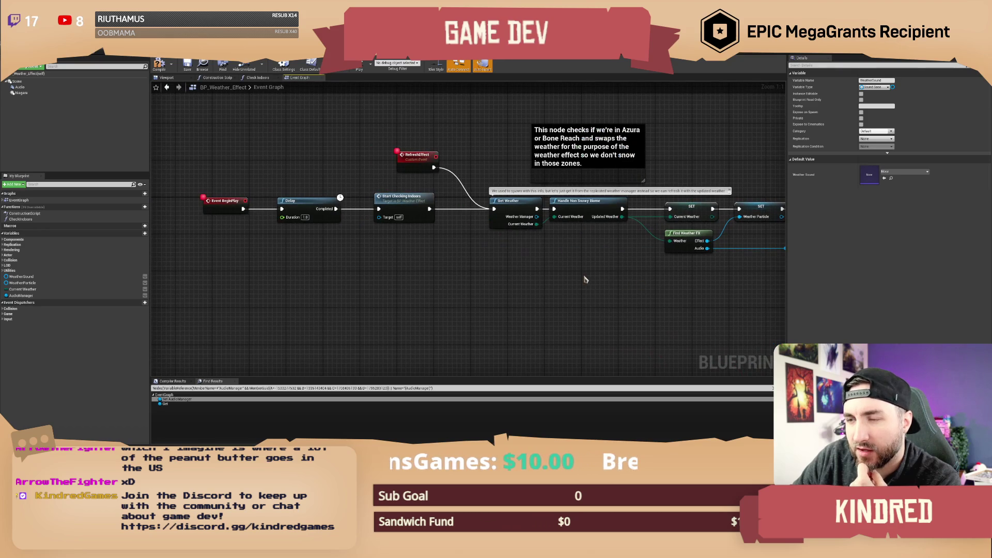
{"action": "key", "text": "Home"}
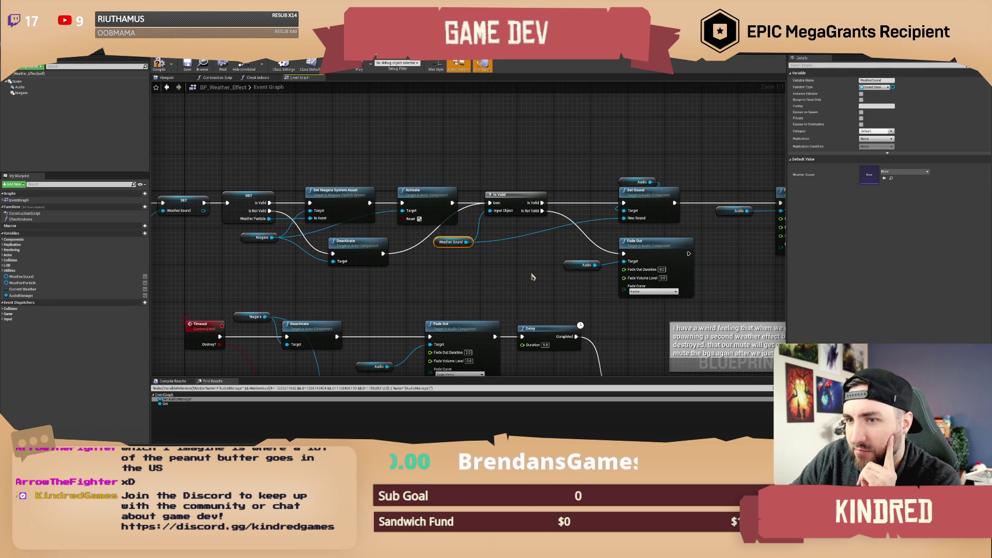
{"action": "left_click_drag", "start_coordinate": [532, 277], "coordinate": [233, 253]}
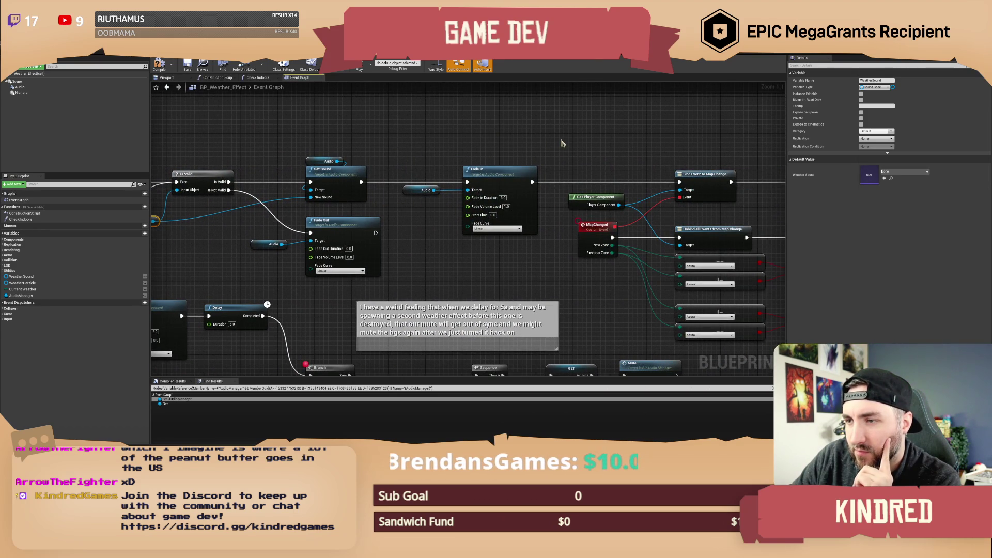
{"action": "mouse_move", "coordinate": [585, 146]}
{"action": "left_mouse_down"}
{"action": "mouse_move", "coordinate": [452, 144]}
{"action": "mouse_move", "coordinate": [609, 156]}
{"action": "left_mouse_up"}
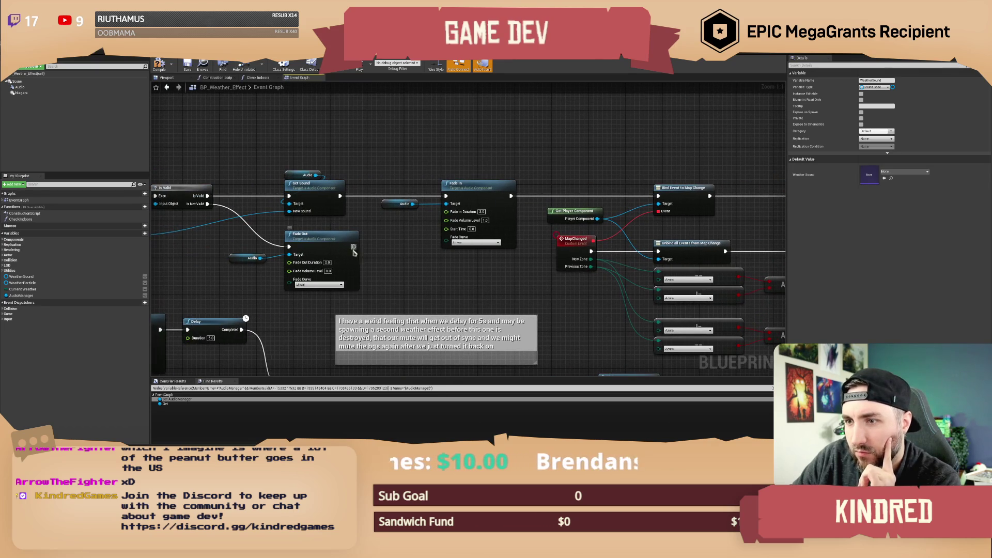
Wire Fade Out's output toward Fade In, tidied with a reroute point.
{"action": "mouse_move", "coordinate": [354, 248]}
{"action": "left_mouse_down"}
{"action": "mouse_move", "coordinate": [447, 201]}
{"action": "mouse_move", "coordinate": [451, 250]}
{"action": "mouse_move", "coordinate": [649, 230]}
{"action": "mouse_move", "coordinate": [669, 214]}
{"action": "mouse_move", "coordinate": [672, 201]}
{"action": "mouse_move", "coordinate": [658, 197]}
{"action": "left_mouse_up"}
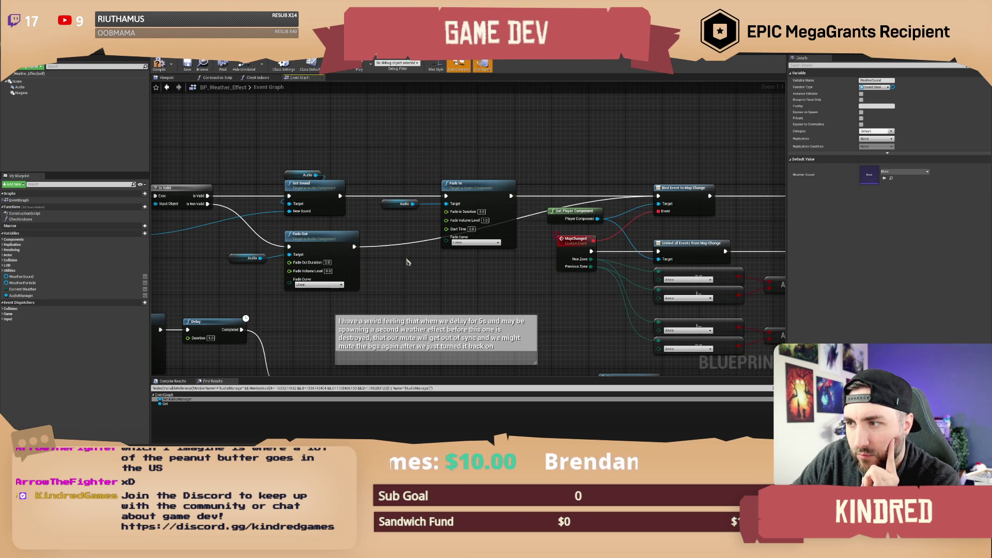
{"action": "double_click", "coordinate": [399, 248]}
{"action": "left_click_drag", "start_coordinate": [399, 248], "coordinate": [539, 250]}
Survey the audio manager lookup, Mute, Delay, Branch and MapChanged nodes, then compile the Blueprint.
{"action": "left_click_drag", "start_coordinate": [669, 177], "coordinate": [341, 184]}
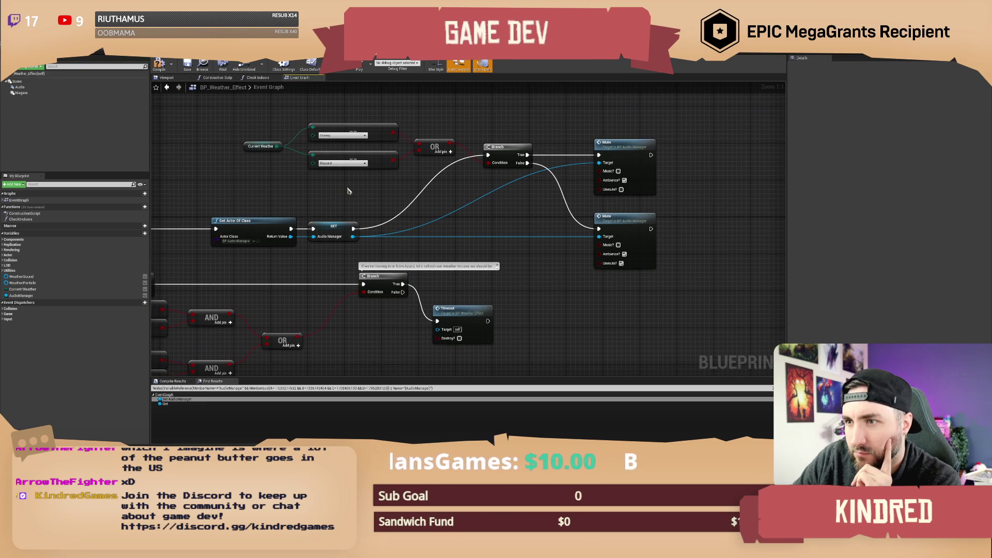
{"action": "scroll", "coordinate": [461, 190], "scroll_direction": "down", "scroll_amount": 1}
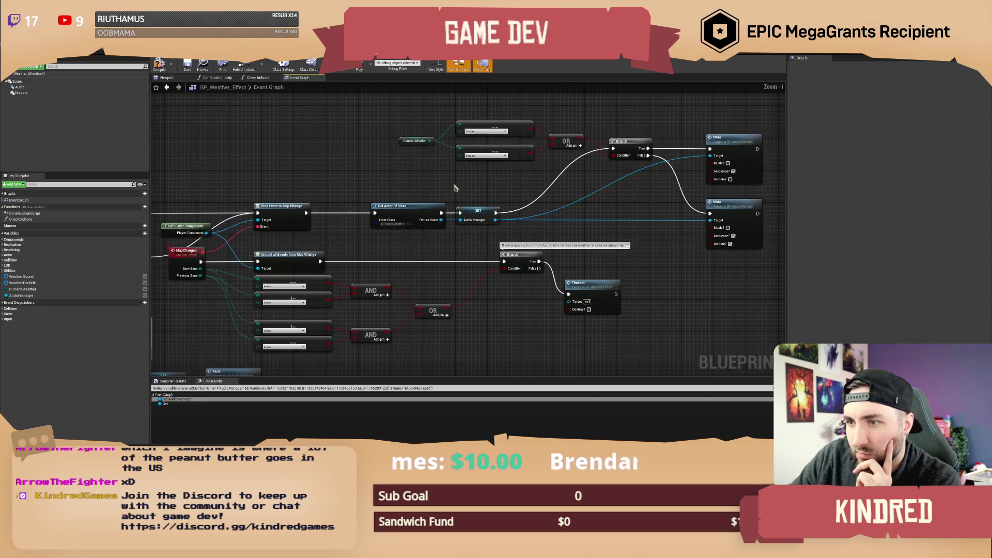
{"action": "mouse_move", "coordinate": [356, 188]}
{"action": "left_mouse_down"}
{"action": "mouse_move", "coordinate": [628, 177]}
{"action": "mouse_move", "coordinate": [606, 170]}
{"action": "left_mouse_up"}
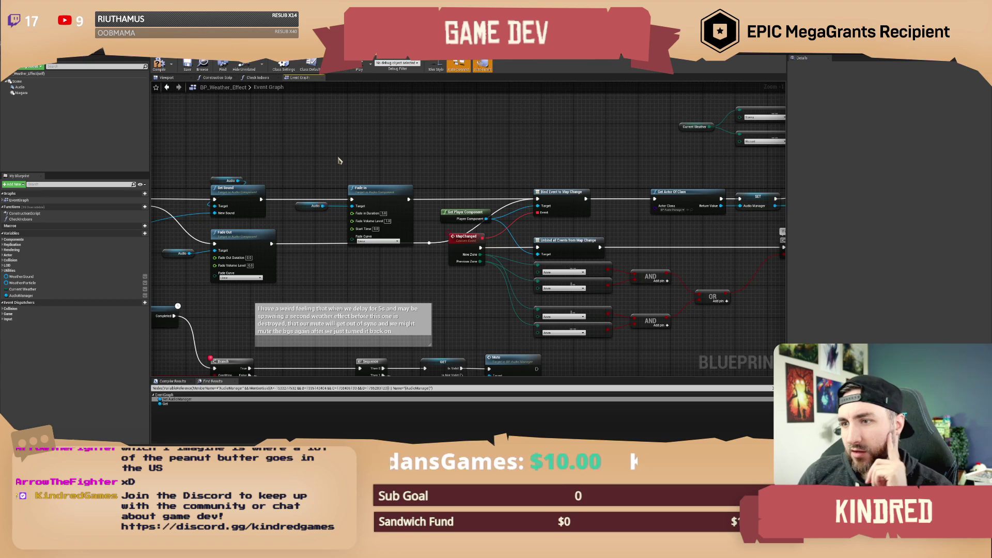
{"action": "left_click_drag", "start_coordinate": [333, 160], "coordinate": [469, 152]}
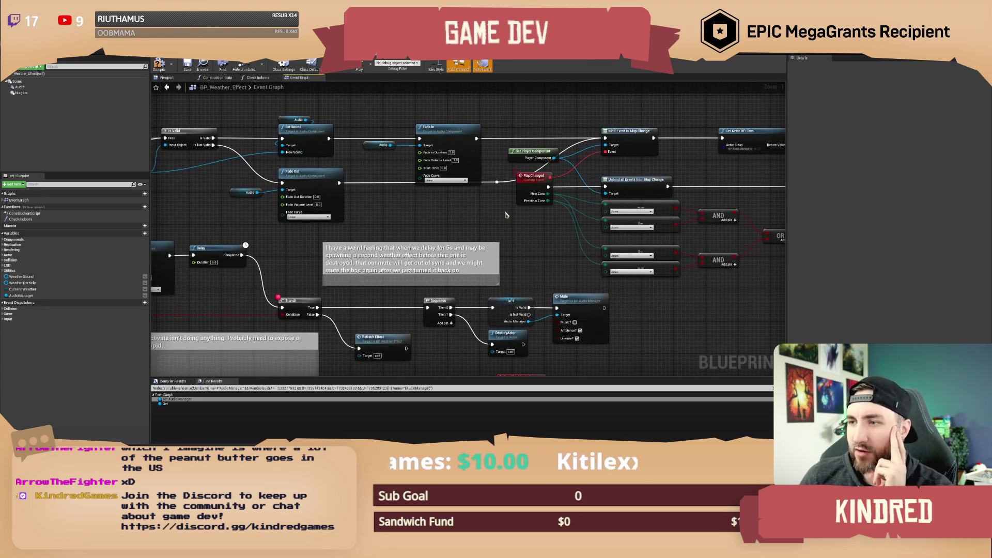
{"action": "scroll", "coordinate": [489, 211], "scroll_direction": "up", "scroll_amount": 1}
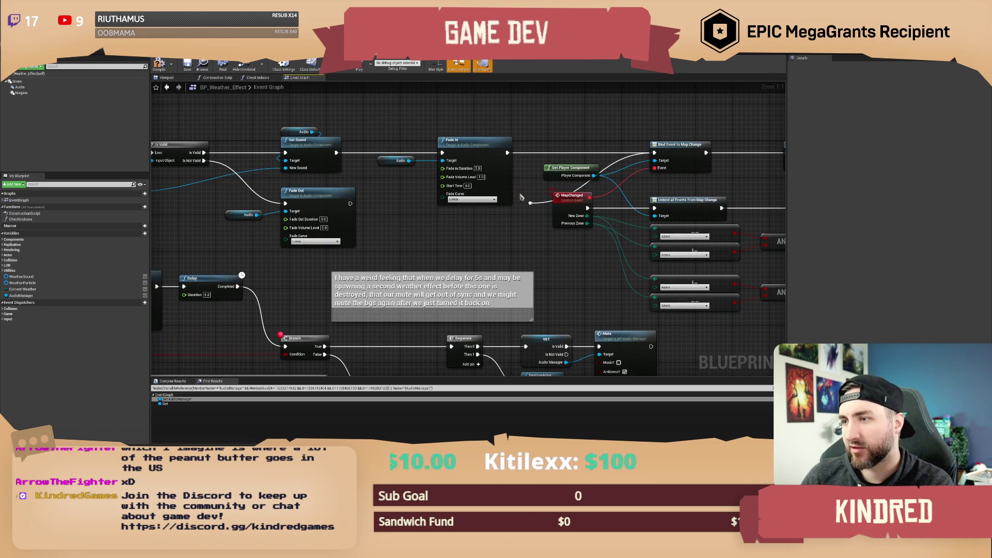
{"action": "scroll", "coordinate": [531, 212], "scroll_direction": "down", "scroll_amount": 2}
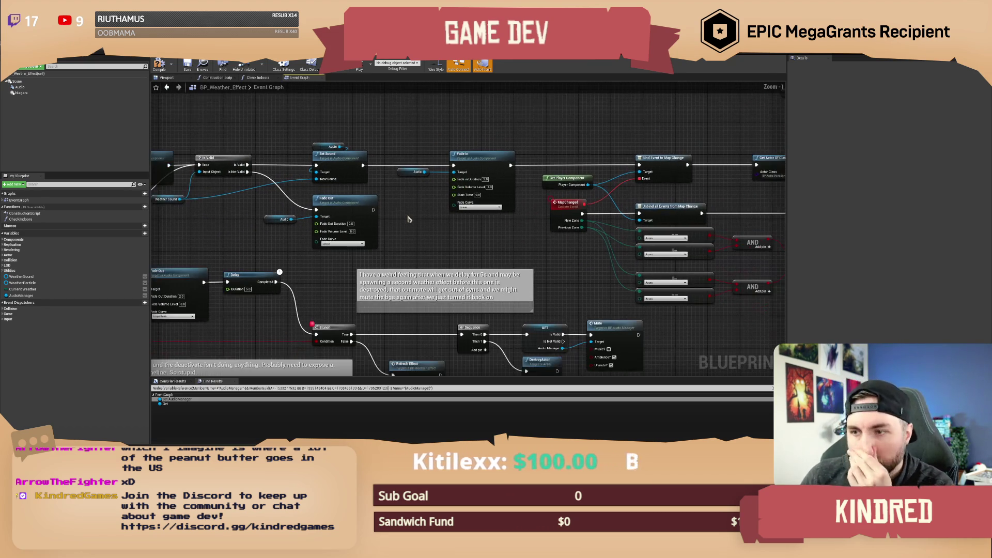
{"action": "scroll", "coordinate": [469, 245], "scroll_direction": "up", "scroll_amount": 1}
{"action": "mouse_move", "coordinate": [469, 244]}
{"action": "left_mouse_down"}
{"action": "mouse_move", "coordinate": [487, 146]}
{"action": "mouse_move", "coordinate": [454, 165]}
{"action": "mouse_move", "coordinate": [462, 174]}
{"action": "mouse_move", "coordinate": [418, 179]}
{"action": "left_mouse_up"}
{"action": "scroll", "coordinate": [454, 220], "scroll_direction": "down", "scroll_amount": 3}
{"action": "scroll", "coordinate": [455, 220], "scroll_direction": "up", "scroll_amount": 4}
{"action": "left_click_drag", "start_coordinate": [393, 161], "coordinate": [463, 201]}
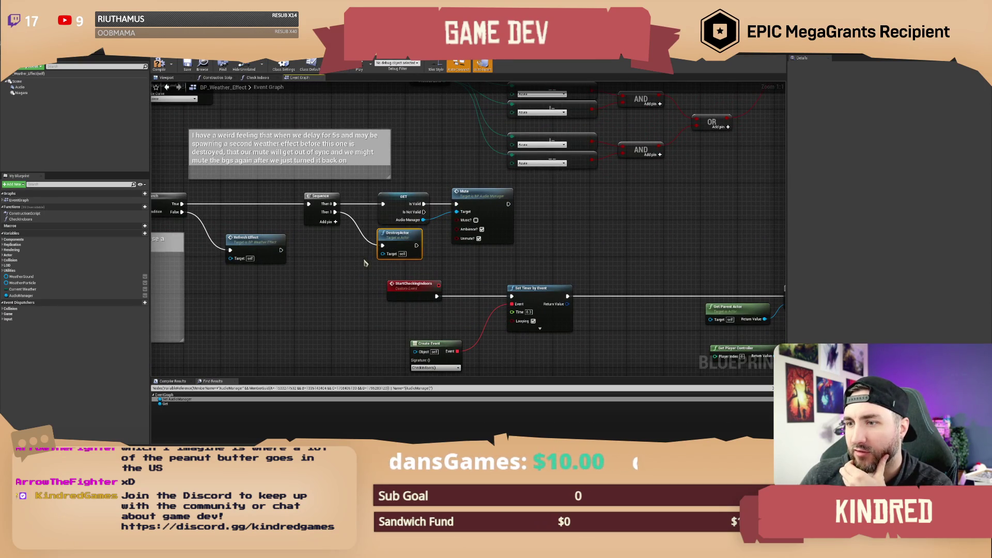
{"action": "scroll", "coordinate": [364, 250], "scroll_direction": "down", "scroll_amount": 1}
{"action": "mouse_move", "coordinate": [373, 170]}
{"action": "left_mouse_down"}
{"action": "mouse_move", "coordinate": [496, 186]}
{"action": "mouse_move", "coordinate": [533, 205]}
{"action": "left_mouse_up"}
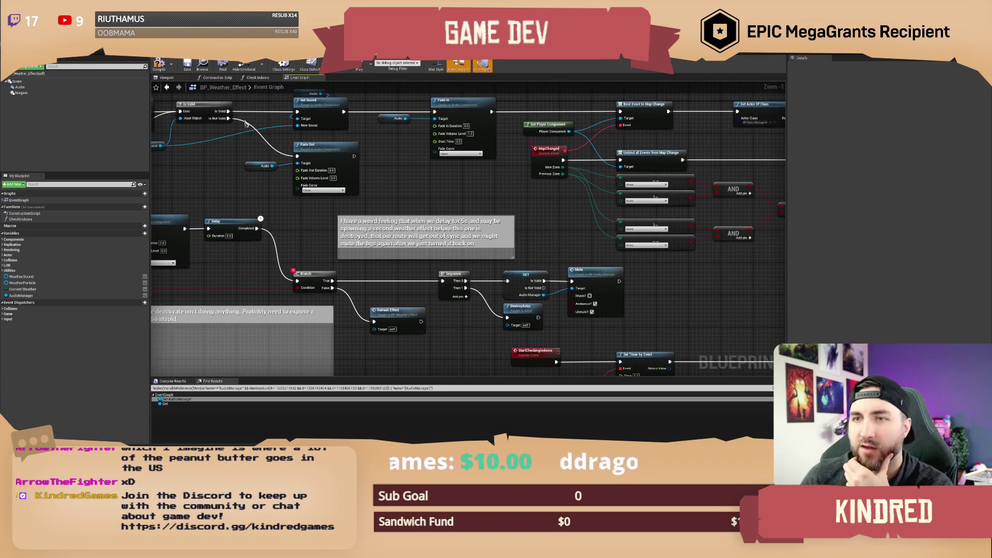
{"action": "left_click", "coordinate": [161, 67]}
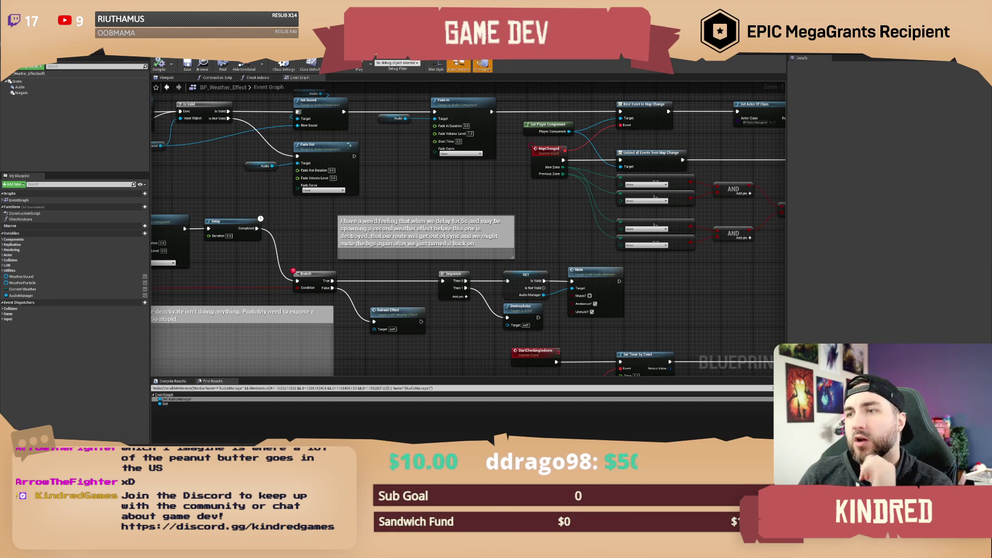
Select the Get Actor Of Class and SET nodes and drag the AudioManager variable into the graph.
{"action": "mouse_move", "coordinate": [422, 169]}
{"action": "left_mouse_down"}
{"action": "mouse_move", "coordinate": [272, 242]}
{"action": "mouse_move", "coordinate": [148, 242]}
{"action": "left_mouse_up"}
{"action": "left_click_drag", "start_coordinate": [491, 145], "coordinate": [568, 187]}
{"action": "left_click_drag", "start_coordinate": [614, 155], "coordinate": [415, 167]}
{"action": "scroll", "coordinate": [415, 166], "scroll_direction": "up", "scroll_amount": 1}
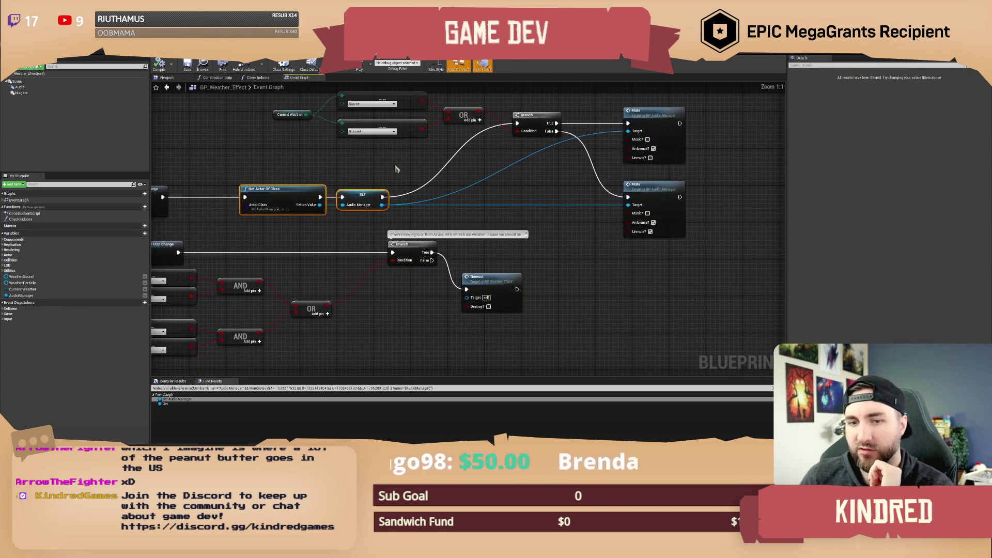
{"action": "mouse_move", "coordinate": [20, 296]}
{"action": "left_mouse_down"}
{"action": "mouse_move", "coordinate": [535, 180]}
{"action": "mouse_move", "coordinate": [627, 133]}
{"action": "left_mouse_up"}
Add an Audio Manager getter and wire it into the lower Mute node's Target.
{"action": "left_click", "coordinate": [572, 185]}
{"action": "mouse_move", "coordinate": [563, 176]}
{"action": "left_mouse_down"}
{"action": "mouse_move", "coordinate": [589, 175]}
{"action": "mouse_move", "coordinate": [629, 207]}
{"action": "left_mouse_up"}
{"action": "mouse_move", "coordinate": [520, 203]}
{"action": "left_mouse_down"}
{"action": "mouse_move", "coordinate": [553, 206]}
{"action": "mouse_move", "coordinate": [551, 192]}
{"action": "left_mouse_up"}
Select the Get Actor Of Class and SET nodes and bring the BeginPlay and Delay chain into view.
{"action": "left_click_drag", "start_coordinate": [494, 168], "coordinate": [322, 210]}
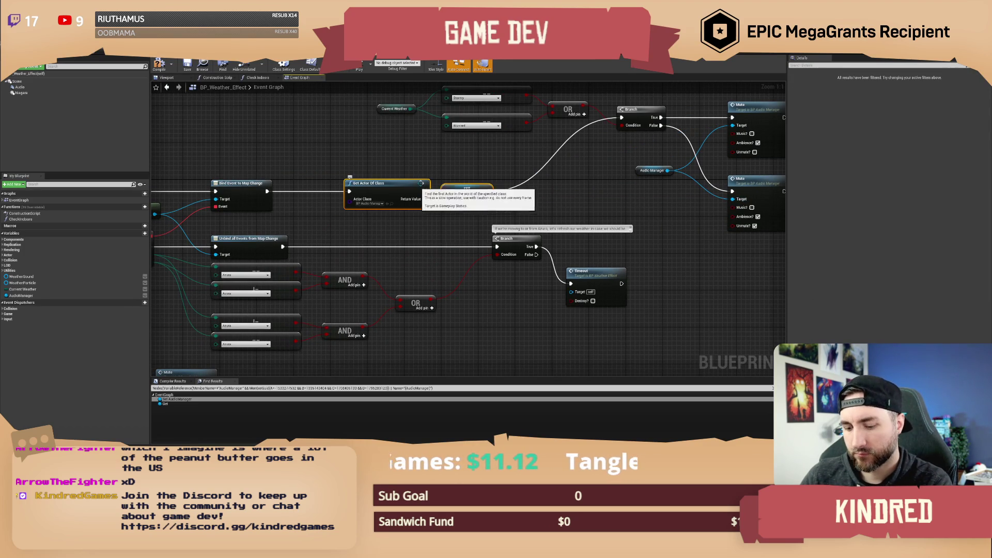
{"action": "double_click", "coordinate": [507, 188]}
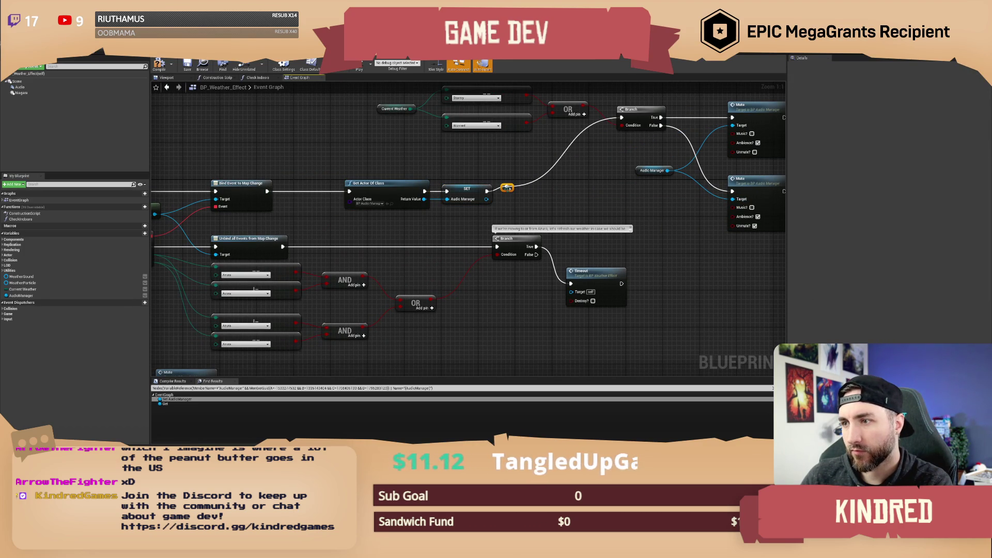
{"action": "mouse_move", "coordinate": [366, 168]}
{"action": "left_mouse_down"}
{"action": "mouse_move", "coordinate": [434, 181]}
{"action": "mouse_move", "coordinate": [620, 179]}
{"action": "left_mouse_up"}
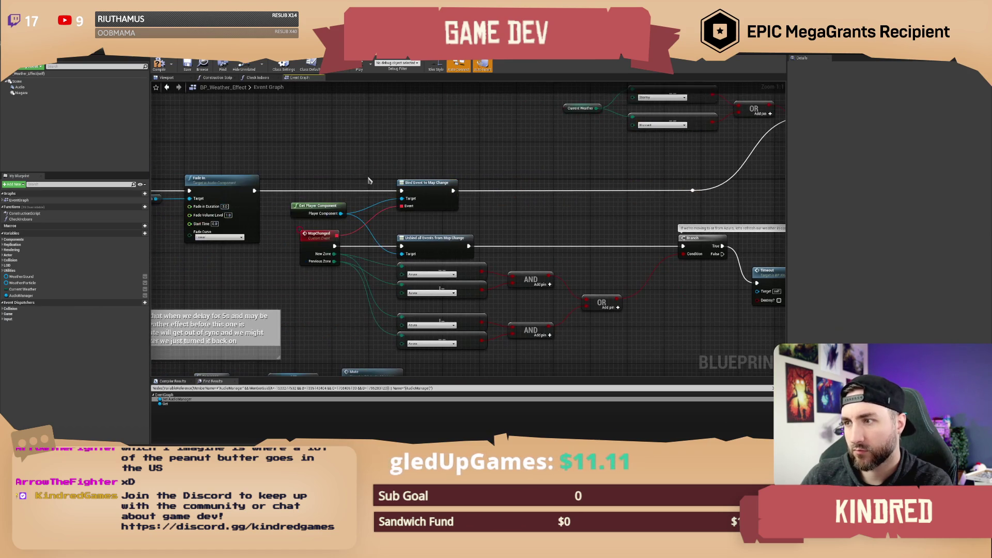
{"action": "left_click_drag", "start_coordinate": [155, 165], "coordinate": [495, 163]}
{"action": "left_click_drag", "start_coordinate": [318, 163], "coordinate": [390, 162]}
{"action": "left_click_drag", "start_coordinate": [206, 156], "coordinate": [476, 156]}
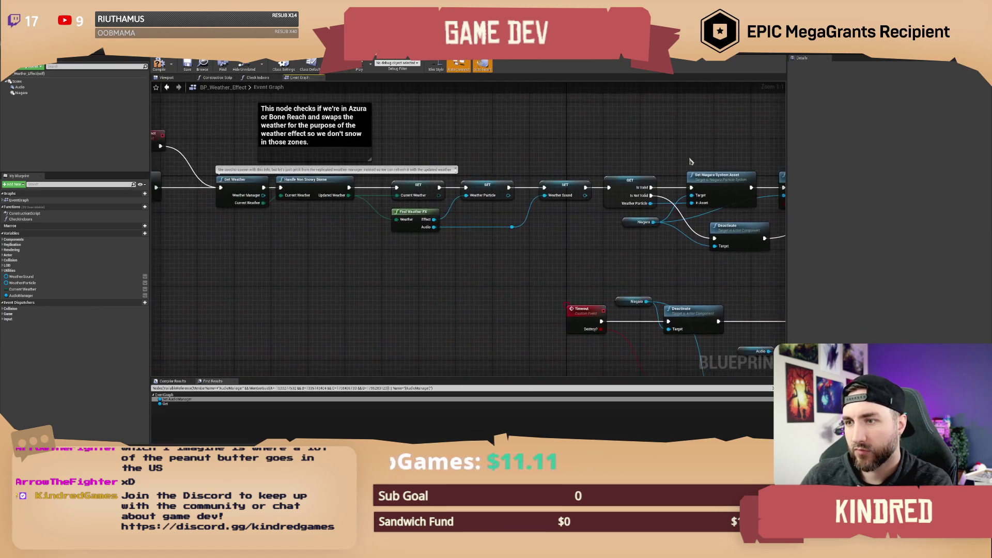
{"action": "left_click_drag", "start_coordinate": [362, 156], "coordinate": [477, 157]}
{"action": "left_click_drag", "start_coordinate": [343, 242], "coordinate": [488, 243]}
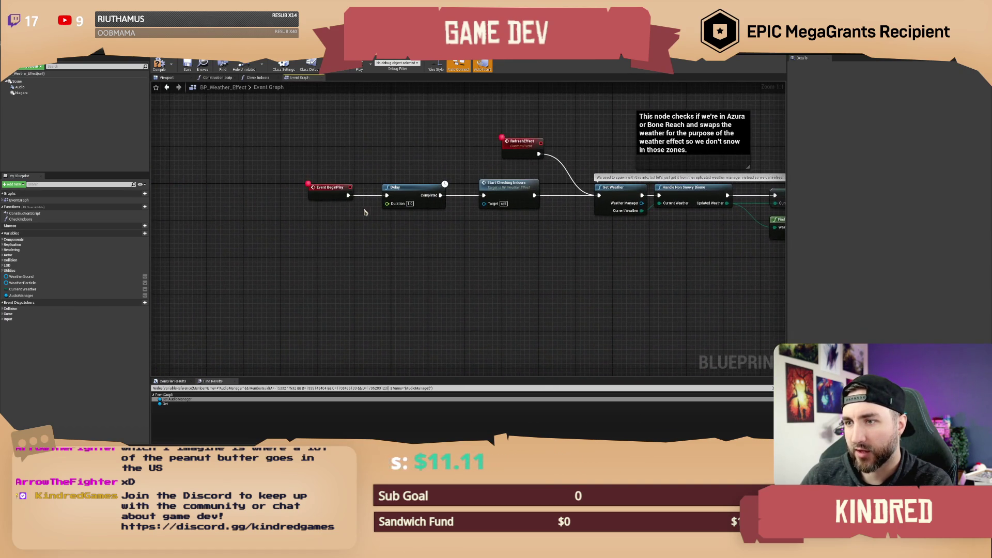
Move the Audio Manager lookup onto the BeginPlay line, wired after Start Checking Indoors.
{"action": "left_click_drag", "start_coordinate": [322, 157], "coordinate": [361, 161]}
{"action": "mouse_move", "coordinate": [304, 170]}
{"action": "left_mouse_down"}
{"action": "mouse_move", "coordinate": [527, 220]}
{"action": "mouse_move", "coordinate": [323, 199]}
{"action": "left_mouse_up"}
{"action": "left_click", "coordinate": [429, 239]}
{"action": "key", "text": "ctrl+v"}
{"action": "mouse_move", "coordinate": [428, 239]}
{"action": "left_mouse_down"}
{"action": "mouse_move", "coordinate": [443, 188]}
{"action": "mouse_move", "coordinate": [353, 199]}
{"action": "left_mouse_up"}
{"action": "left_click_drag", "start_coordinate": [536, 199], "coordinate": [638, 199]}
Save the BP_Weather_Effect Blueprint.
{"action": "left_click", "coordinate": [603, 241]}
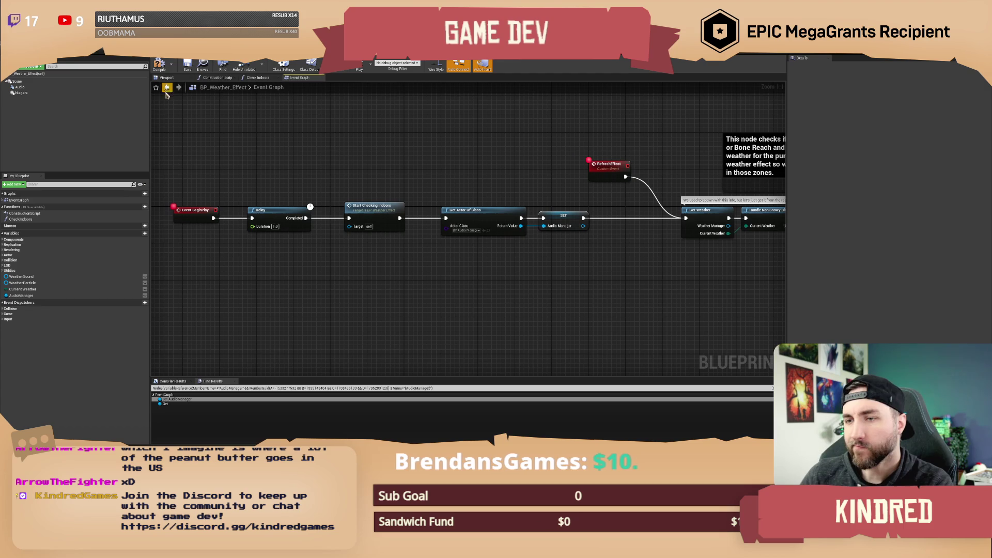
{"action": "left_click", "coordinate": [187, 65]}
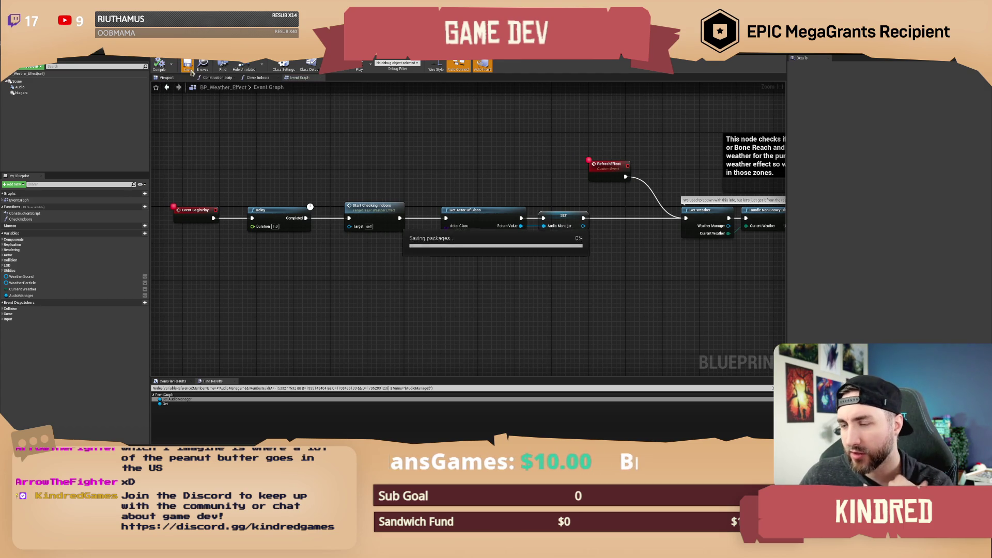
{"action": "scroll", "coordinate": [331, 256], "scroll_direction": "down", "scroll_amount": 1}
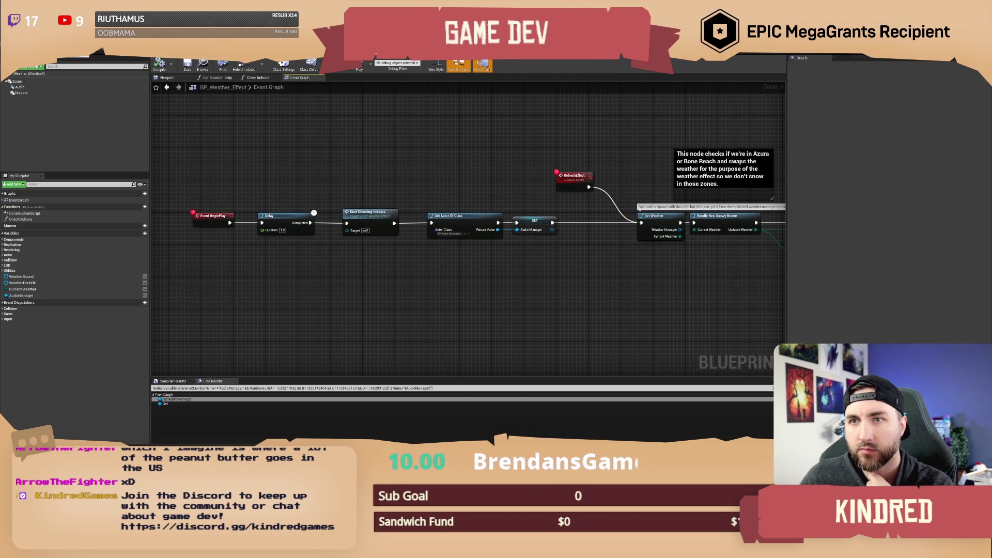
Play-test from the level editor and enter '/setweather rain' in chat, halting at On Rep Current Weather.
{"action": "left_click", "coordinate": [77, 57]}
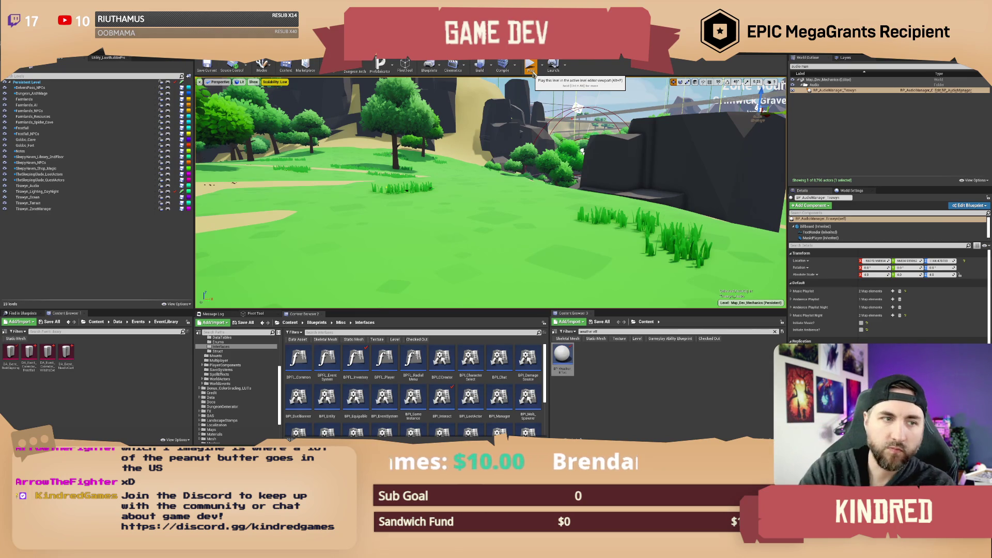
{"action": "left_click", "coordinate": [533, 74]}
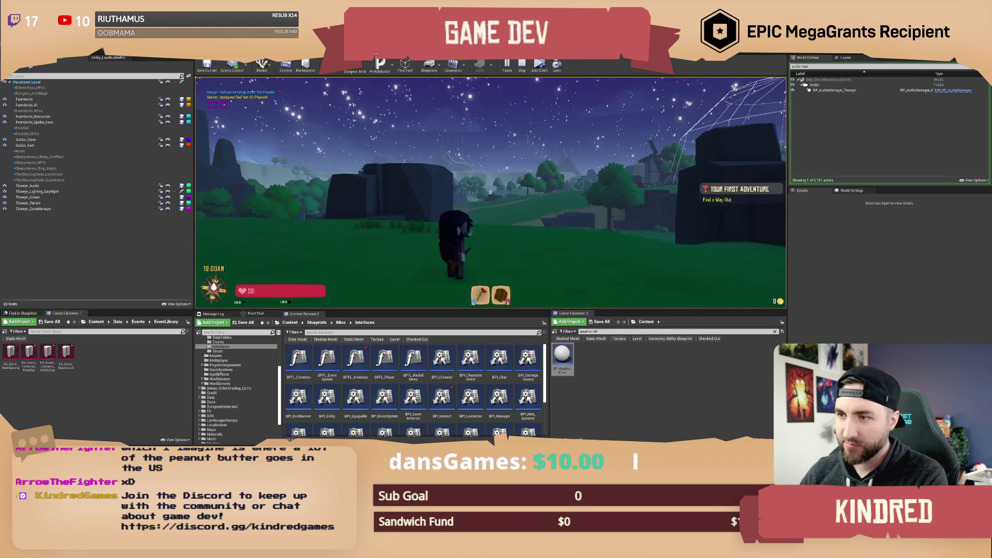
{"action": "key", "text": "Return"}
{"action": "type", "text": "/"}
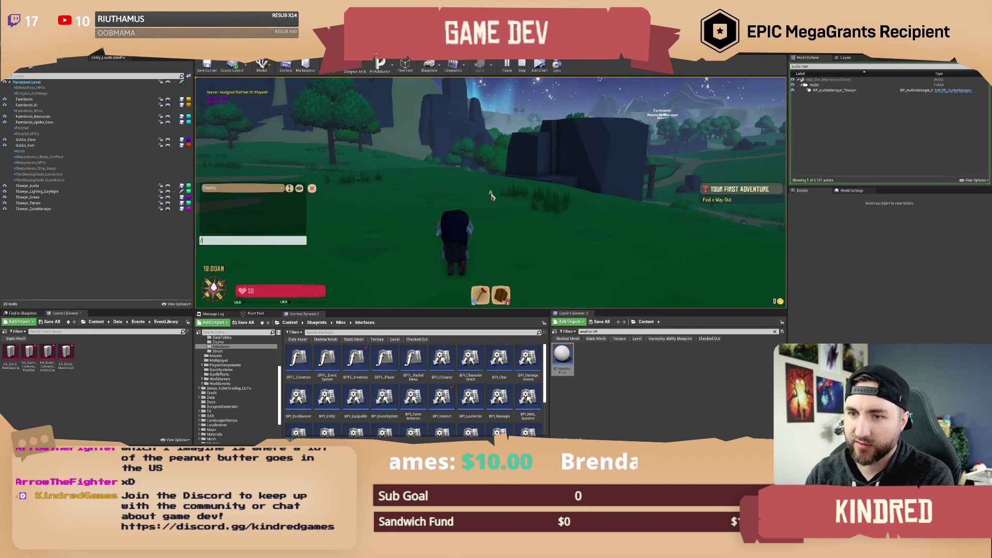
{"action": "type", "text": "setweather rain"}
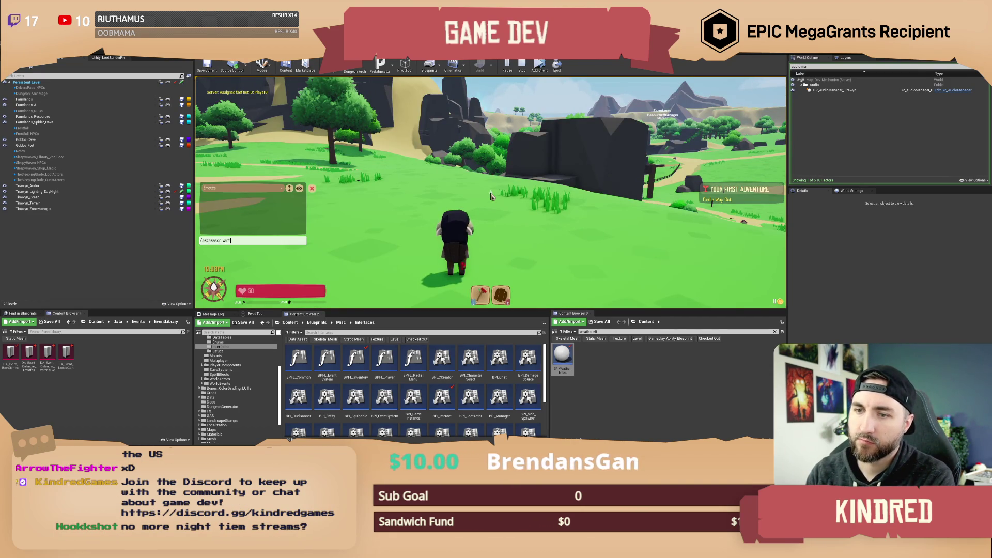
{"action": "key", "text": "Return"}
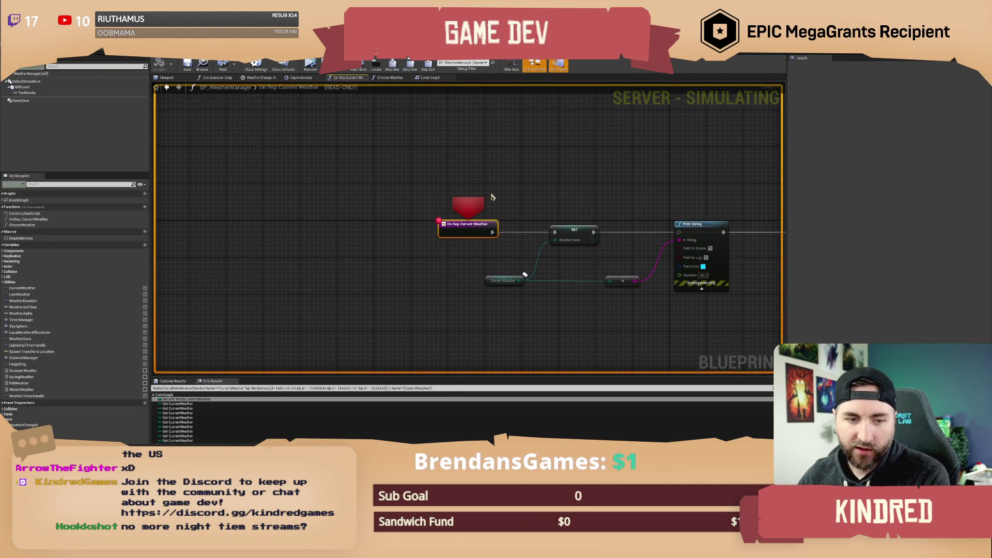
{"action": "left_click_drag", "start_coordinate": [527, 193], "coordinate": [425, 180]}
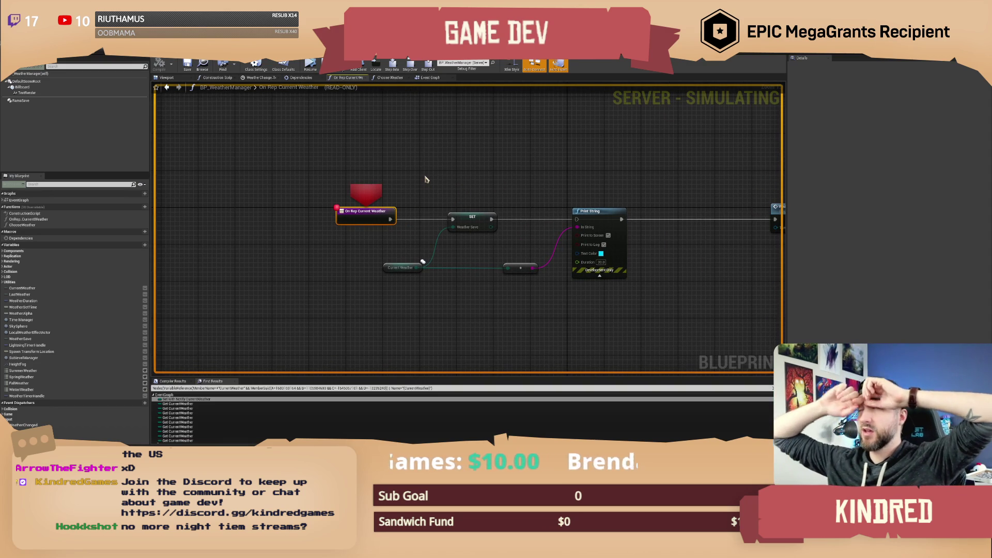
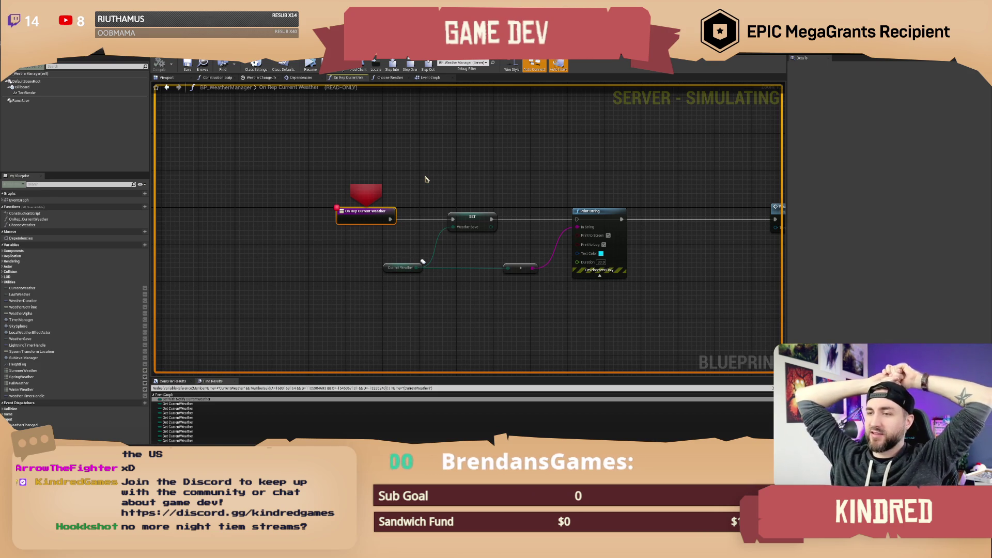
Resume execution past the WeatherShift and Weather FX breakpoints so the game runs again.
{"action": "left_click", "coordinate": [440, 184]}
{"action": "left_click_drag", "start_coordinate": [491, 181], "coordinate": [378, 151]}
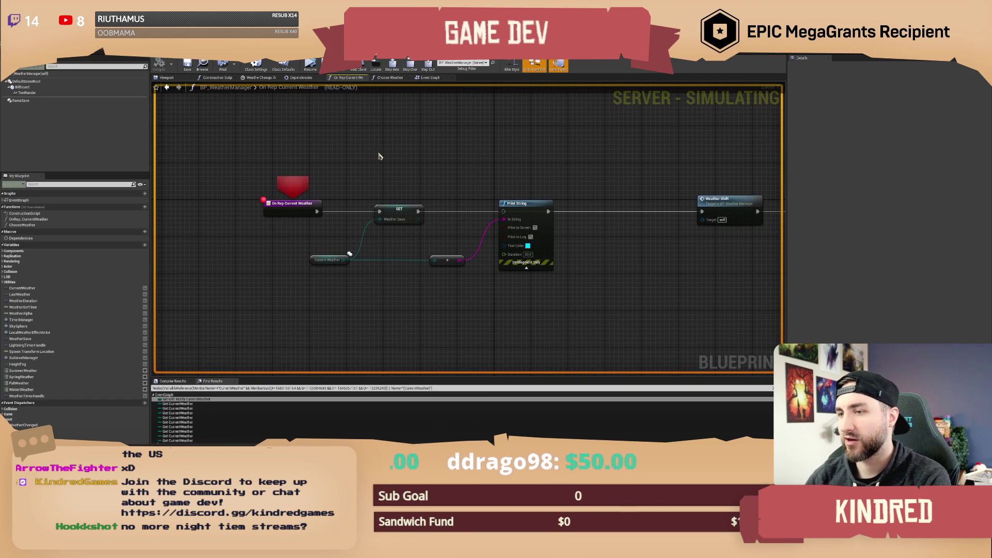
{"action": "left_click_drag", "start_coordinate": [421, 155], "coordinate": [427, 155]}
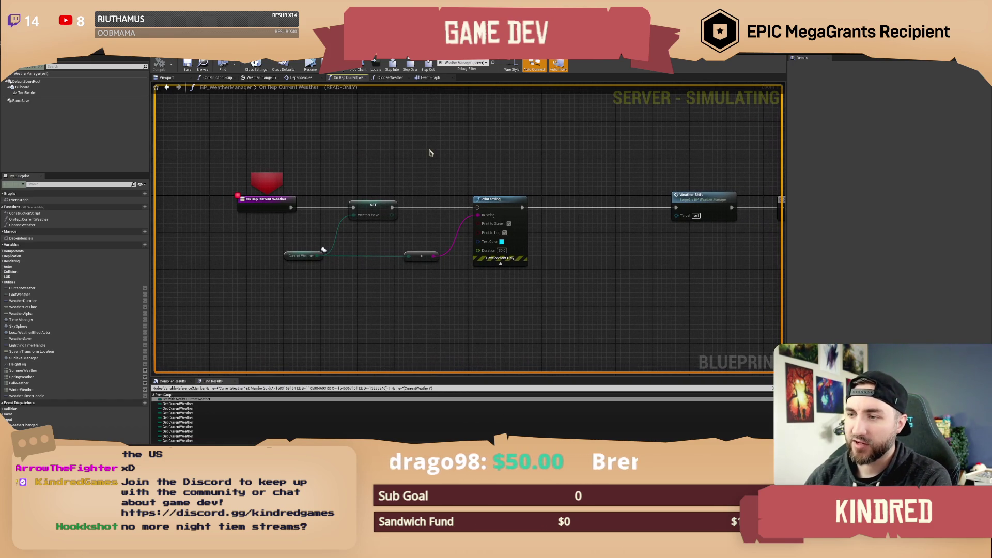
{"action": "left_click_drag", "start_coordinate": [348, 149], "coordinate": [368, 152]}
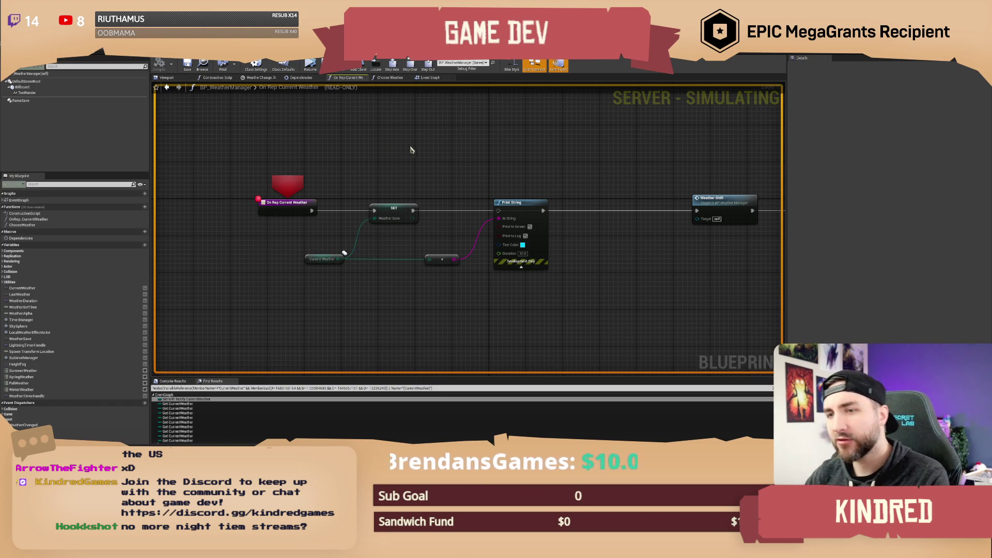
{"action": "left_click", "coordinate": [310, 64]}
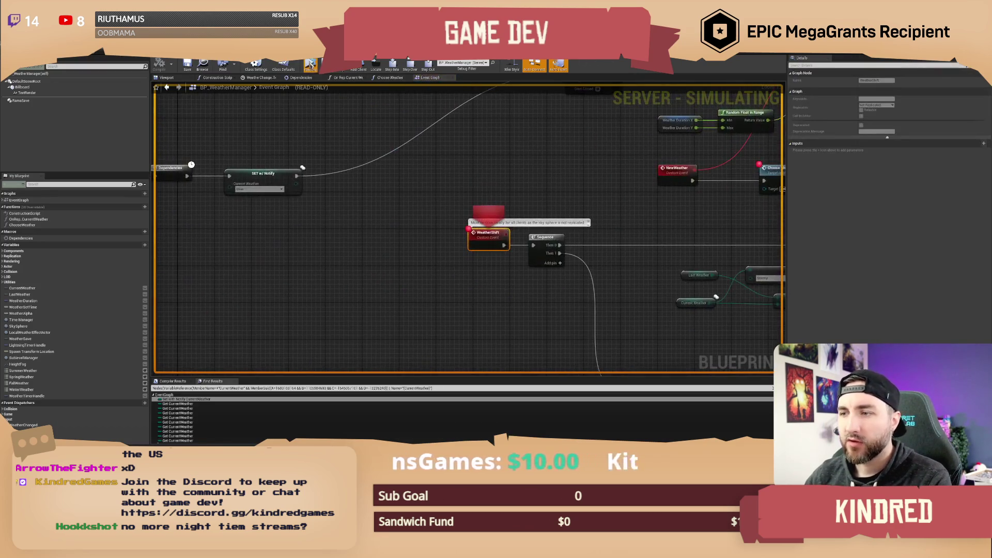
{"action": "left_click", "coordinate": [309, 64]}
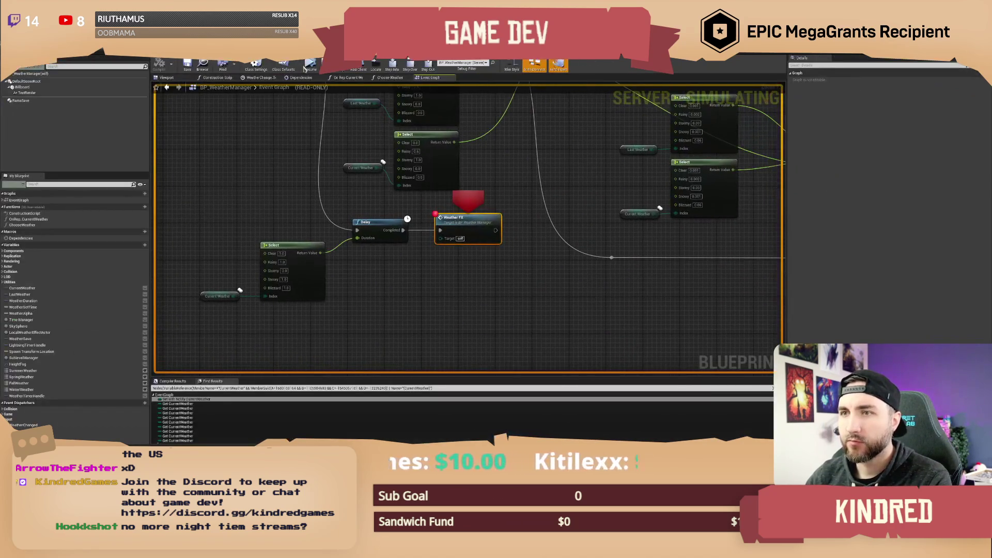
{"action": "left_click", "coordinate": [310, 64]}
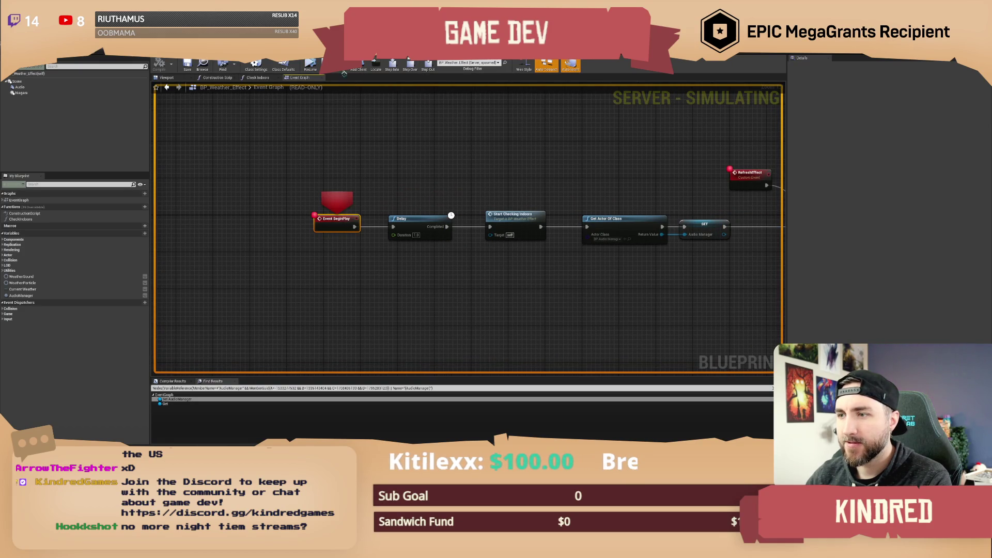
{"action": "left_click", "coordinate": [313, 69]}
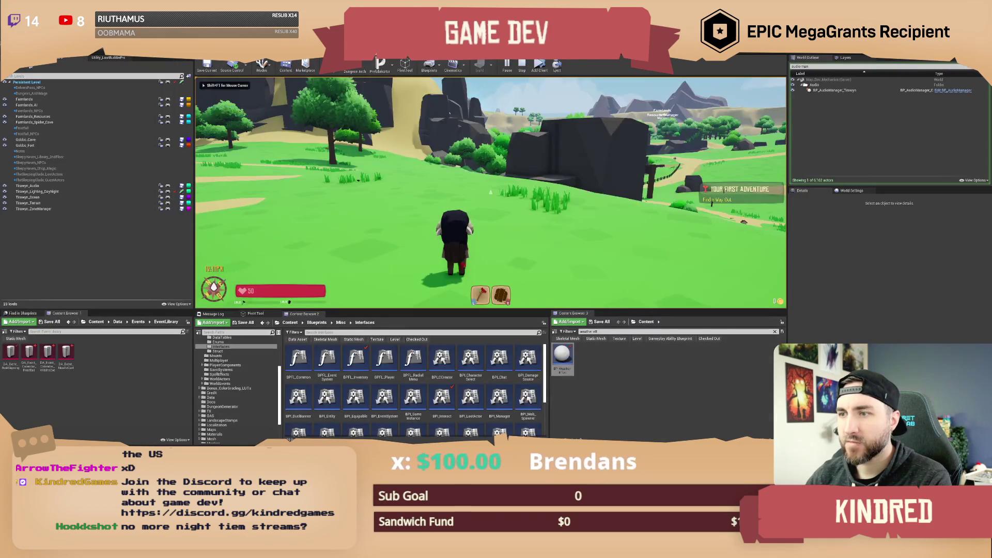
Enter /snow 100 and /setseason in game chat to make it snow worldwide.
{"action": "type", "text": "/"}
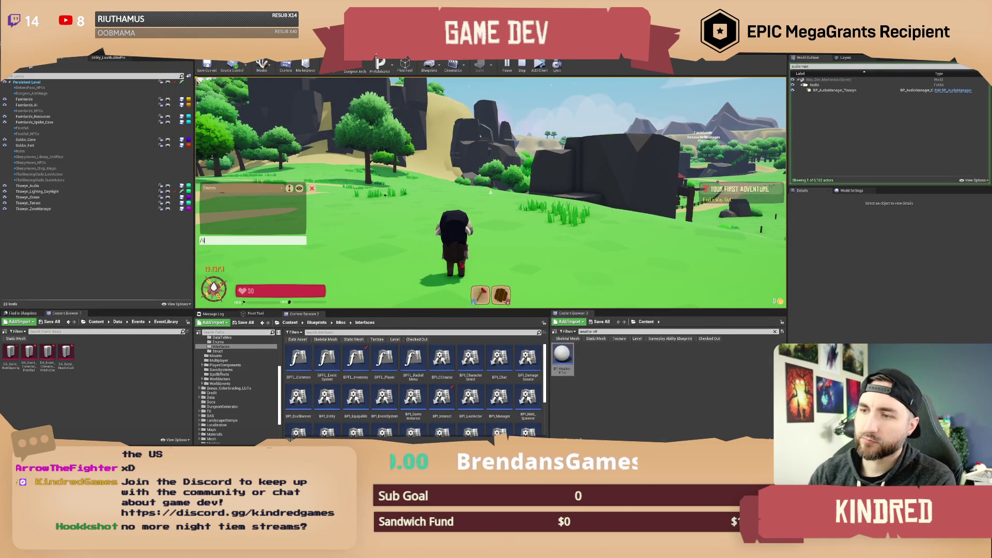
{"action": "type", "text": "0"}
{"action": "key", "text": "Return"}
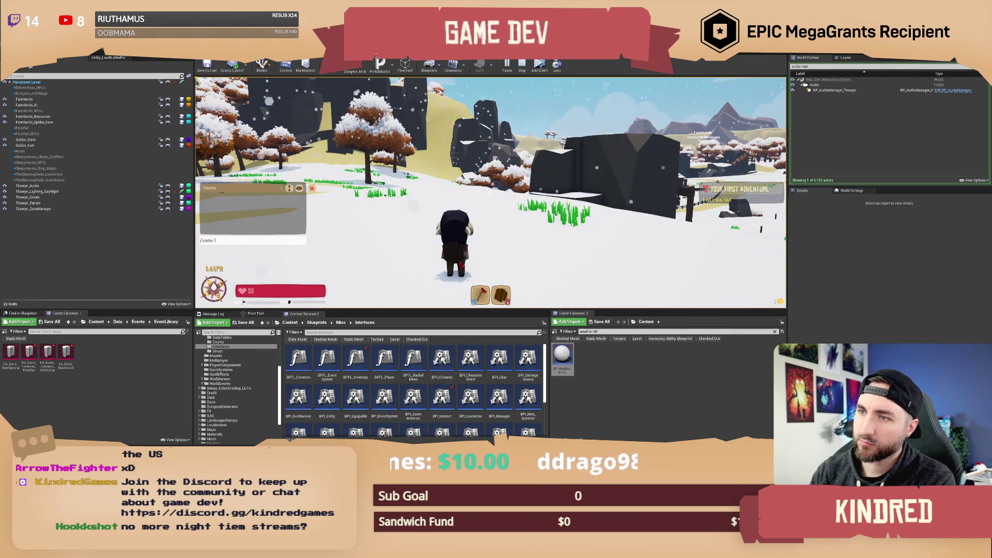
{"action": "key", "text": "Return"}
{"action": "key", "text": "Return"}
{"action": "type", "text": "/setseason"}
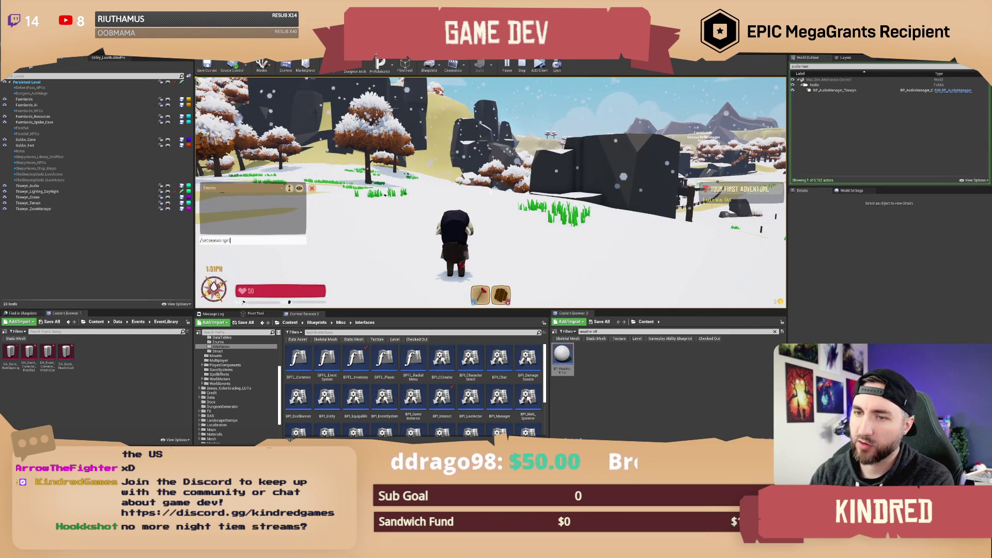
{"action": "key", "text": "Return"}
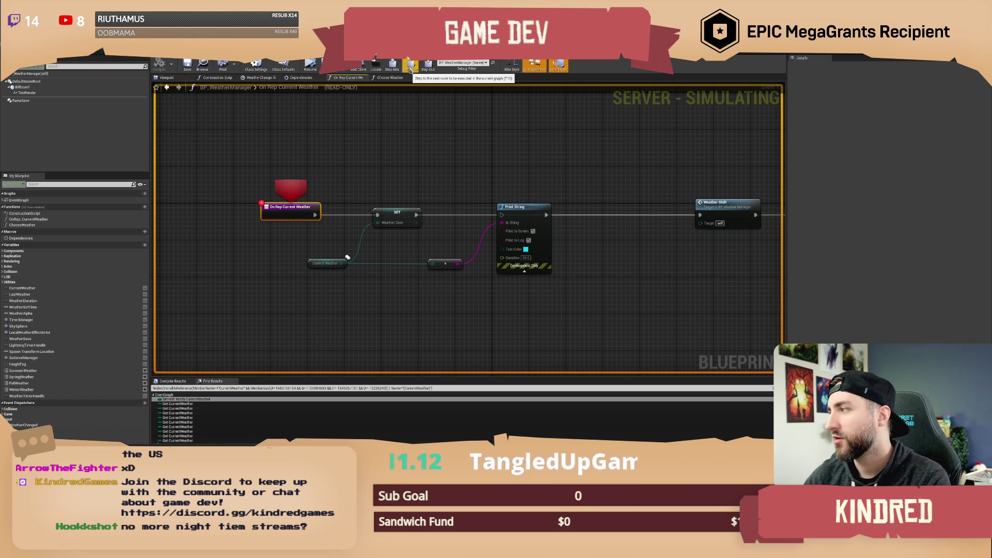
Show the Event Graph centred on the WeatherShift event and its Sequence node.
{"action": "left_click", "coordinate": [410, 69]}
{"action": "left_click", "coordinate": [309, 70]}
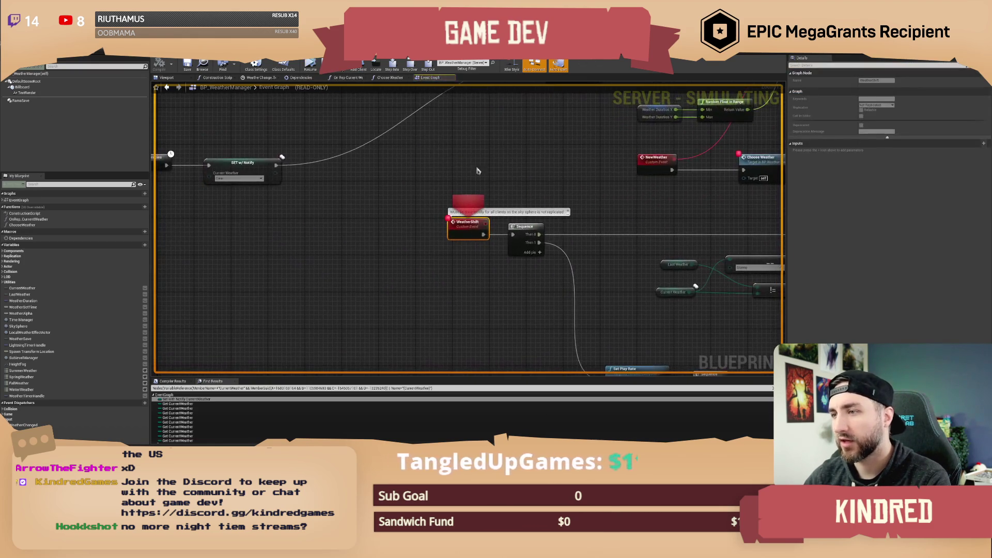
{"action": "mouse_move", "coordinate": [324, 171]}
{"action": "left_mouse_down"}
{"action": "mouse_move", "coordinate": [383, 176]}
{"action": "mouse_move", "coordinate": [463, 217]}
{"action": "left_mouse_up"}
{"action": "left_click_drag", "start_coordinate": [446, 155], "coordinate": [462, 160]}
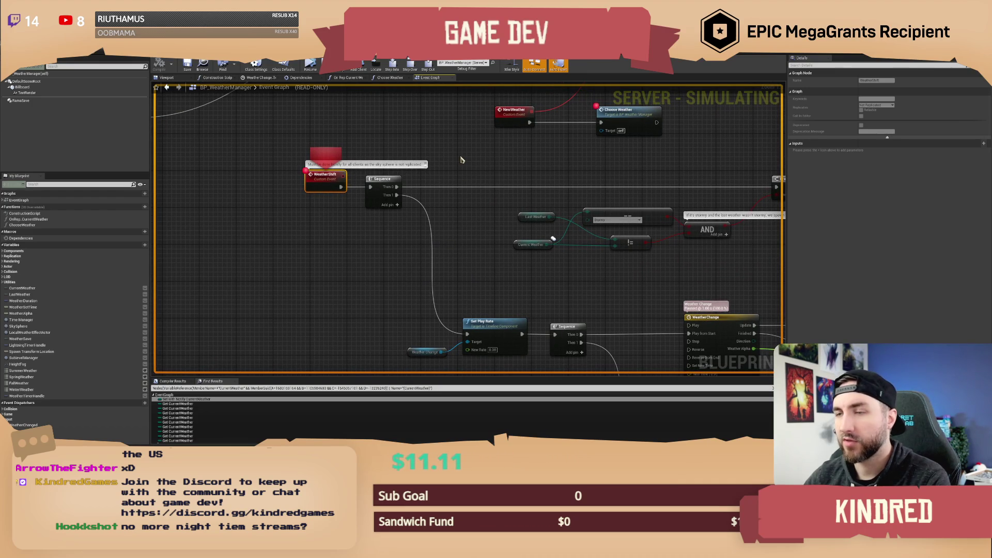
Resume past the Weather FX breakpoint, then step through BP_Weather_Effect's BeginPlay chain to the Timeout section.
{"action": "left_click", "coordinate": [310, 66]}
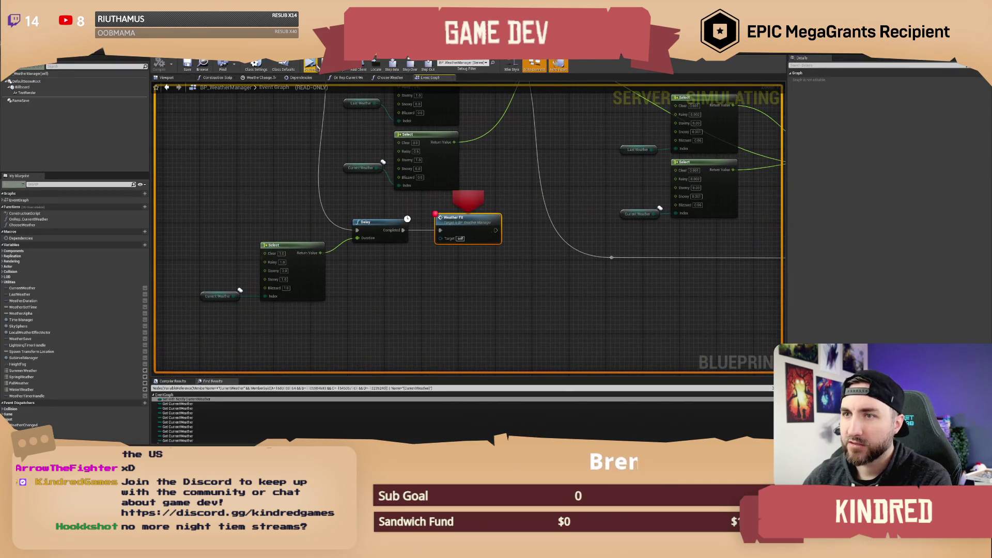
{"action": "left_click", "coordinate": [311, 66]}
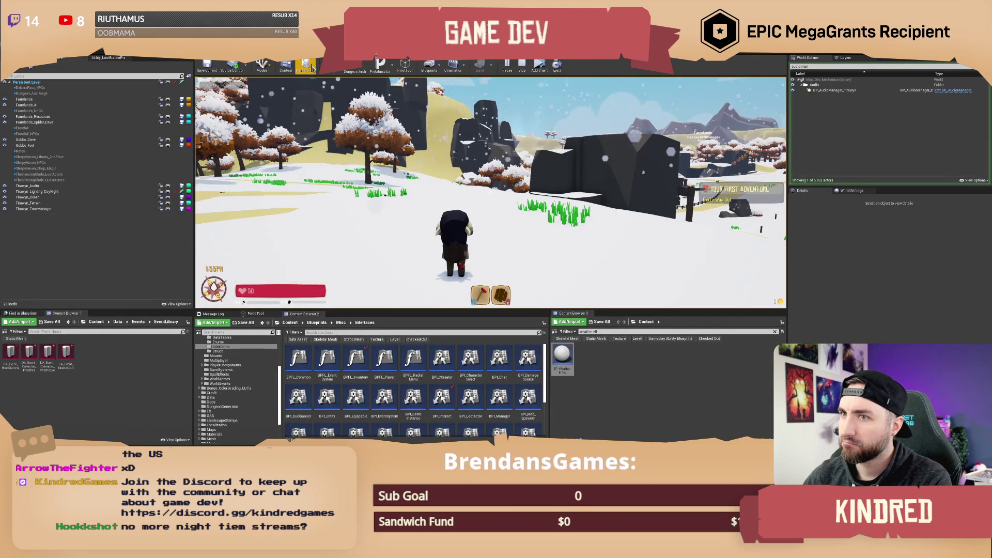
{"action": "left_click", "coordinate": [310, 155]}
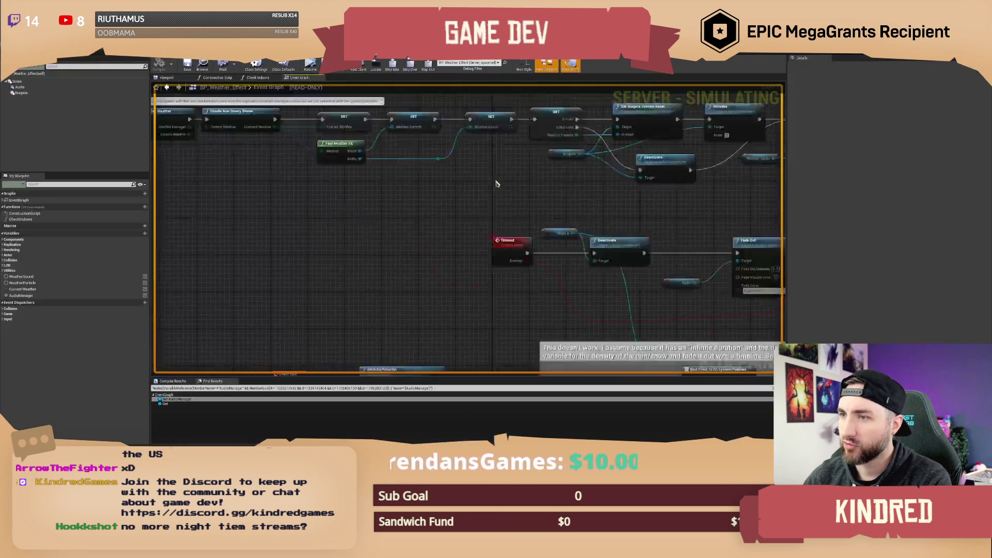
{"action": "key", "text": "F11"}
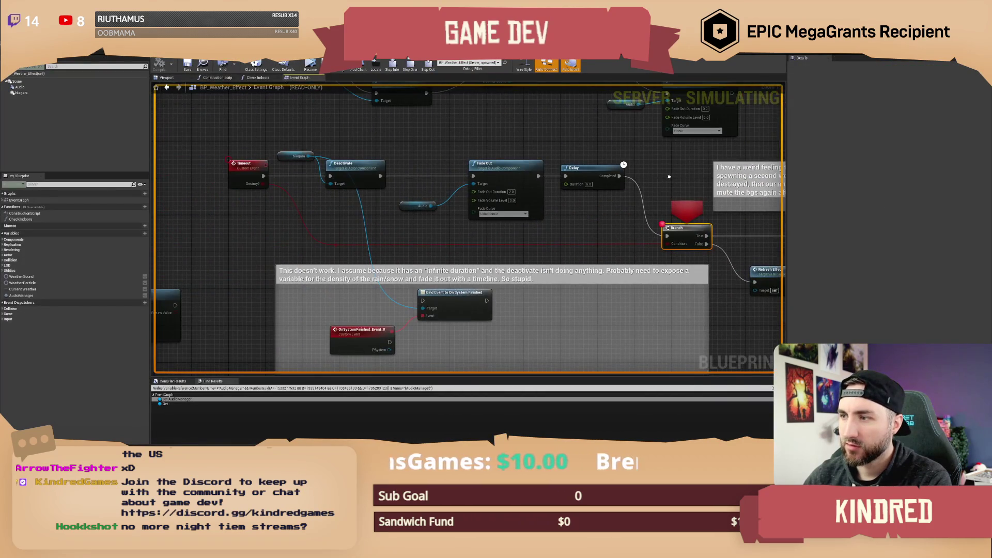
{"action": "key", "text": "F11"}
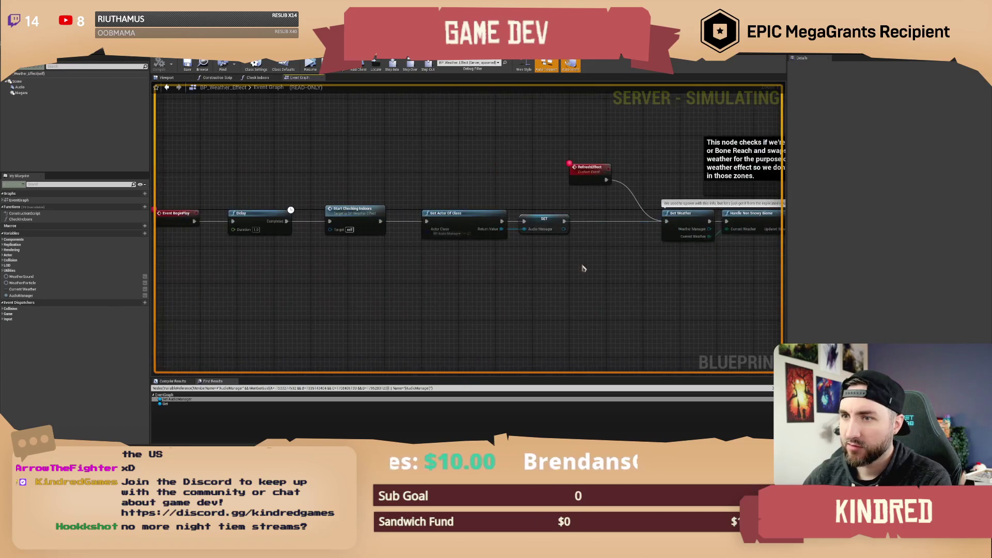
{"action": "key", "text": "F11"}
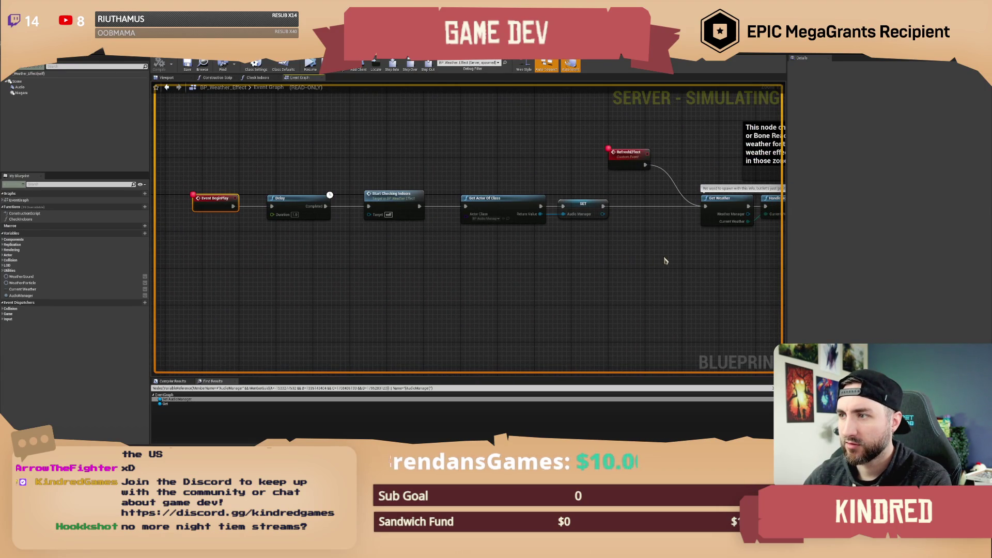
{"action": "key", "text": "F11"}
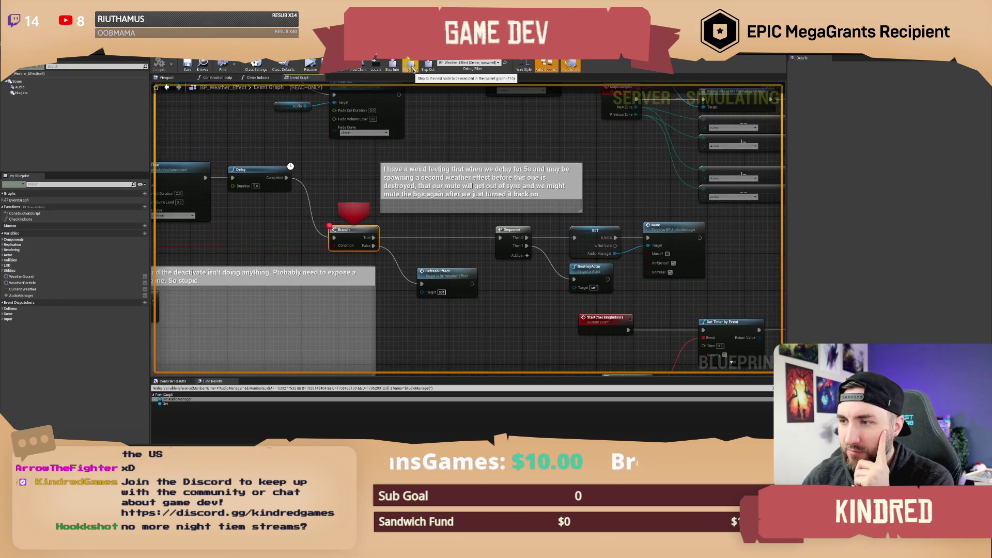
Step execution over the Sequence, GET and Mute nodes.
{"action": "left_click", "coordinate": [411, 66]}
{"action": "left_click", "coordinate": [411, 66]}
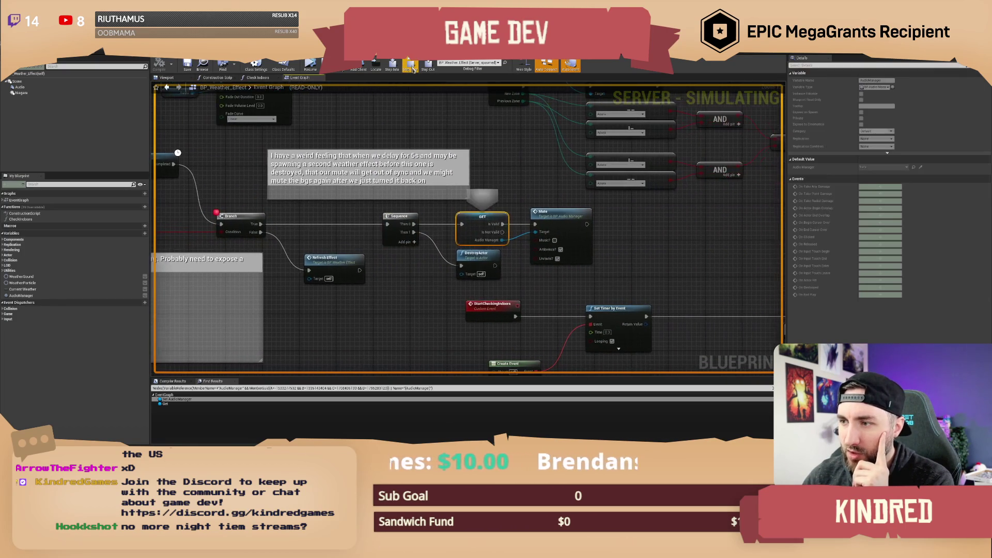
{"action": "mouse_move", "coordinate": [487, 241]}
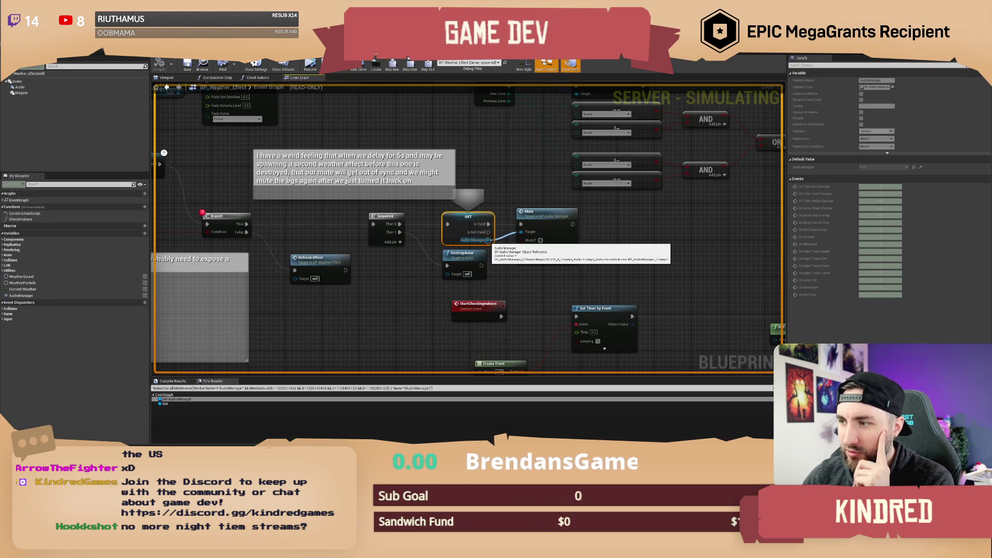
{"action": "left_click", "coordinate": [410, 65]}
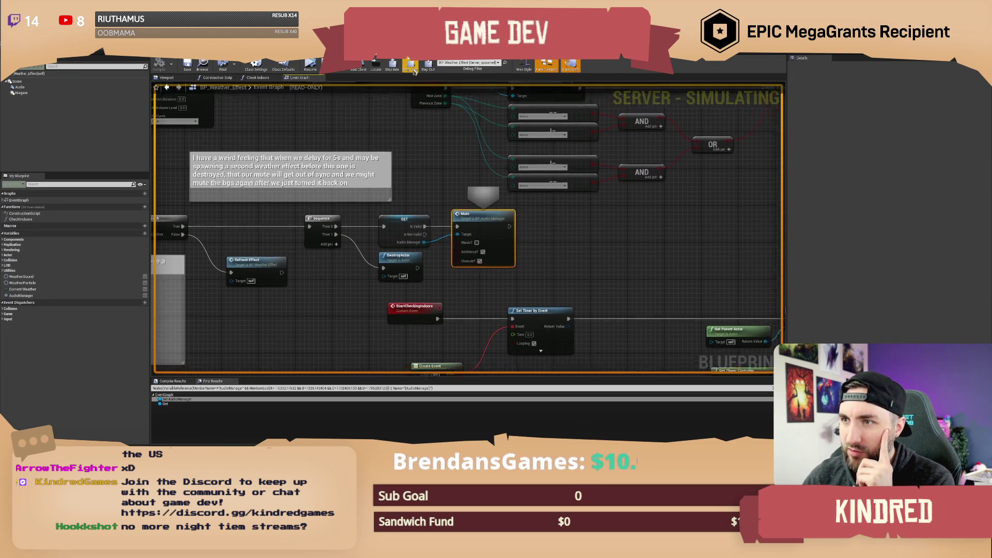
Add a breakpoint on the DestroyActor node and resume the game.
{"action": "right_click", "coordinate": [437, 242]}
{"action": "left_click", "coordinate": [465, 283]}
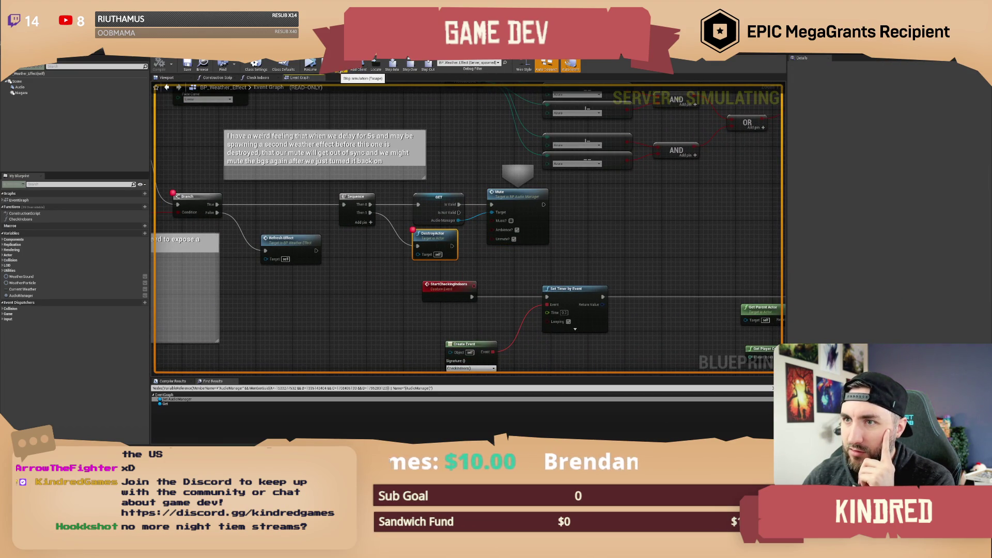
{"action": "left_click", "coordinate": [310, 65]}
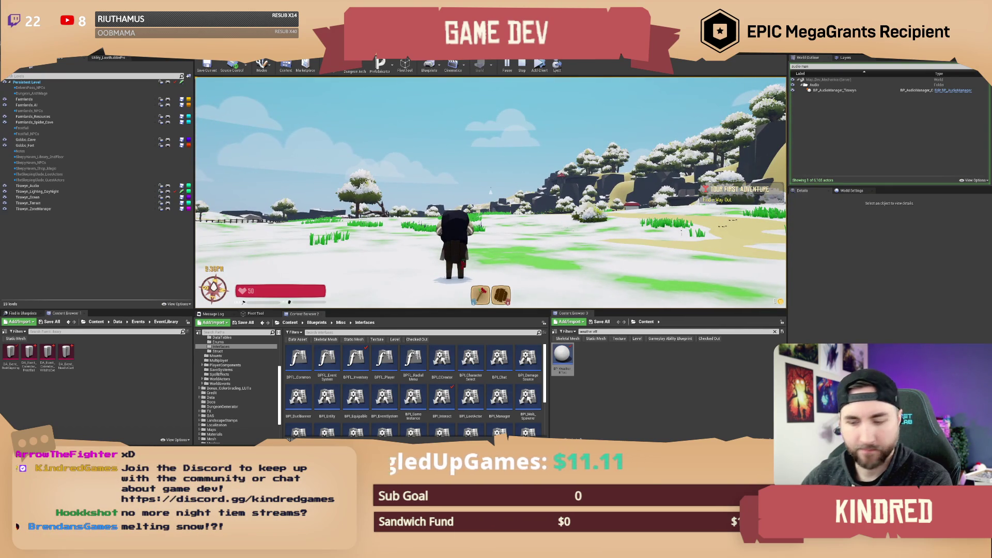
Play full screen, walk across the snowy field up to an overhead island view, then exit full screen.
{"action": "key", "text": "F11"}
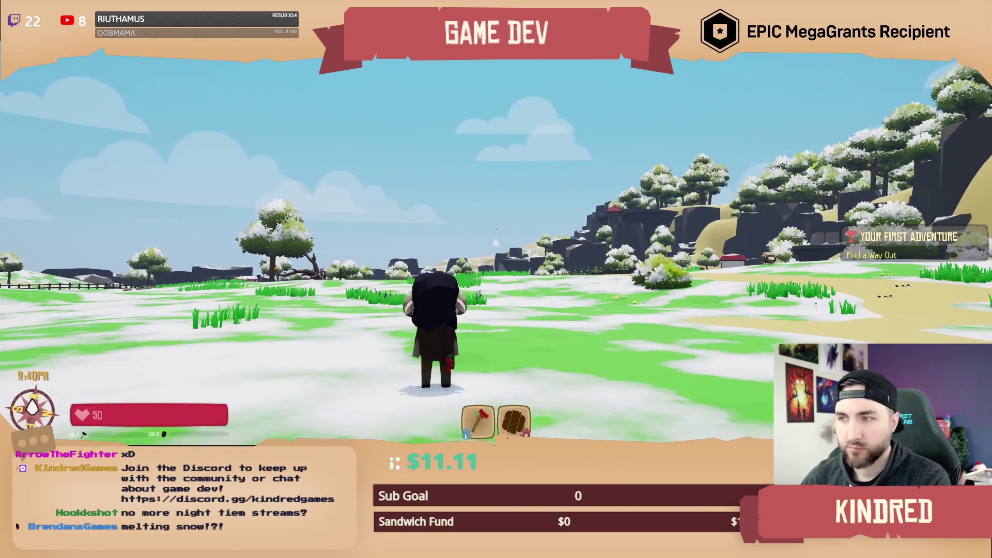
{"action": "key", "text": "w"}
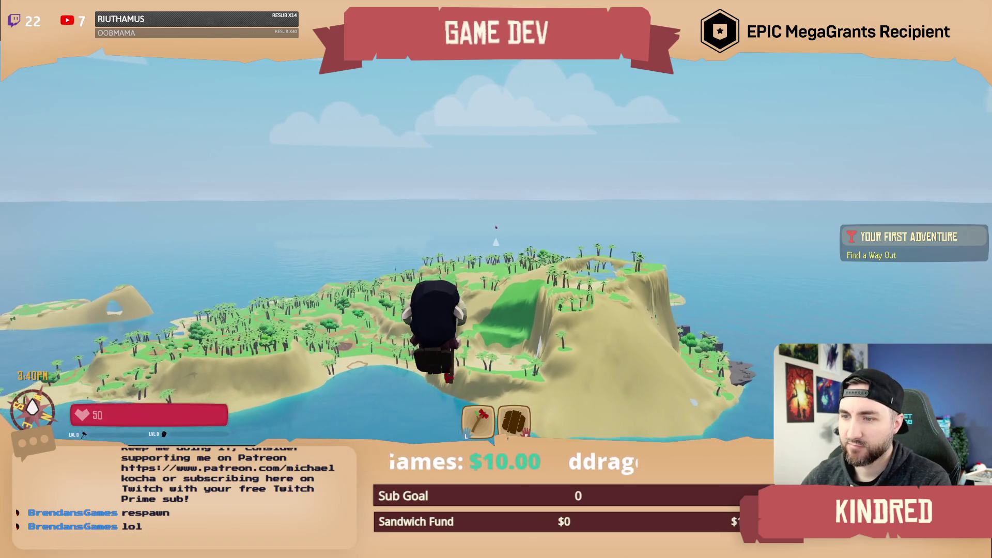
{"action": "key", "text": "shift+F1"}
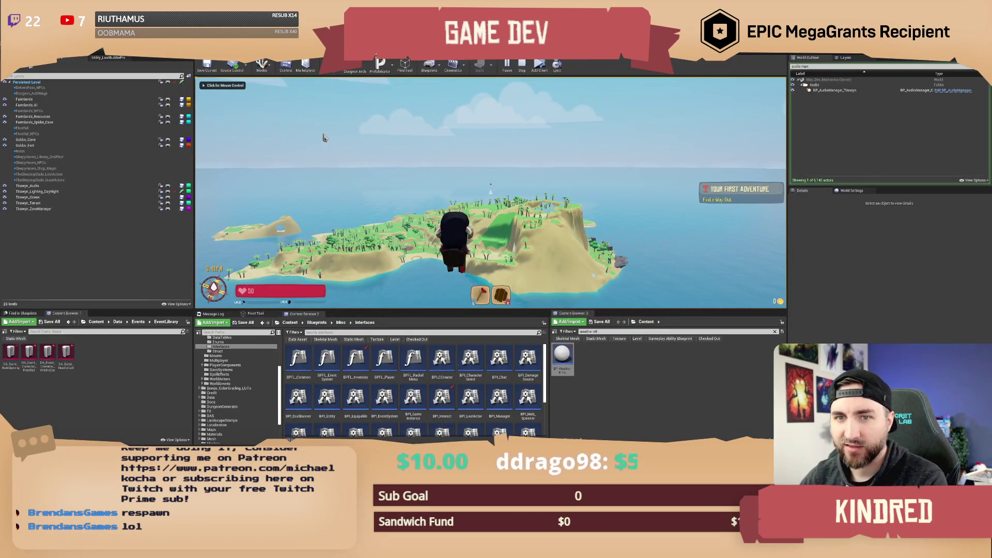
Stop the play-in-editor session and switch to Foliage painting mode.
{"action": "key", "text": "Escape"}
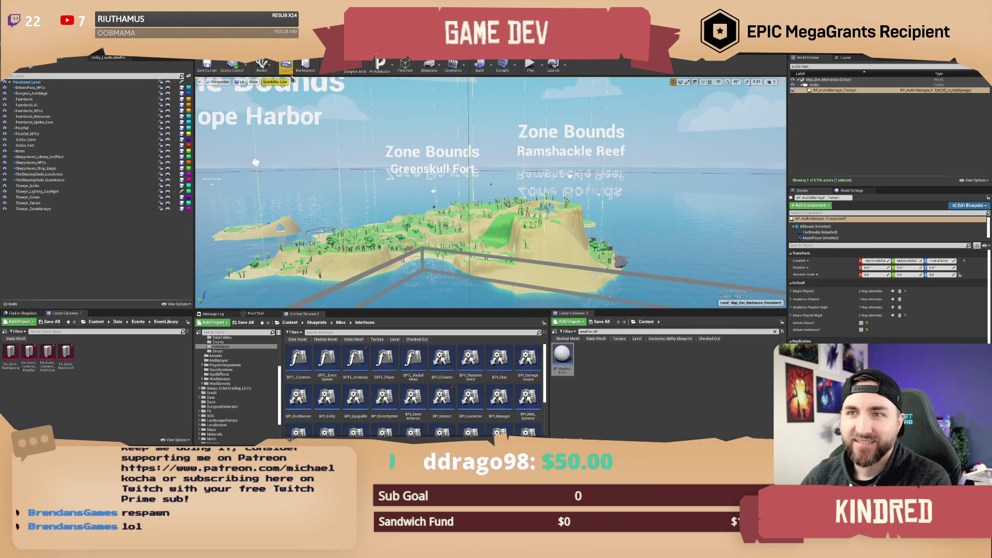
{"action": "left_click", "coordinate": [262, 65]}
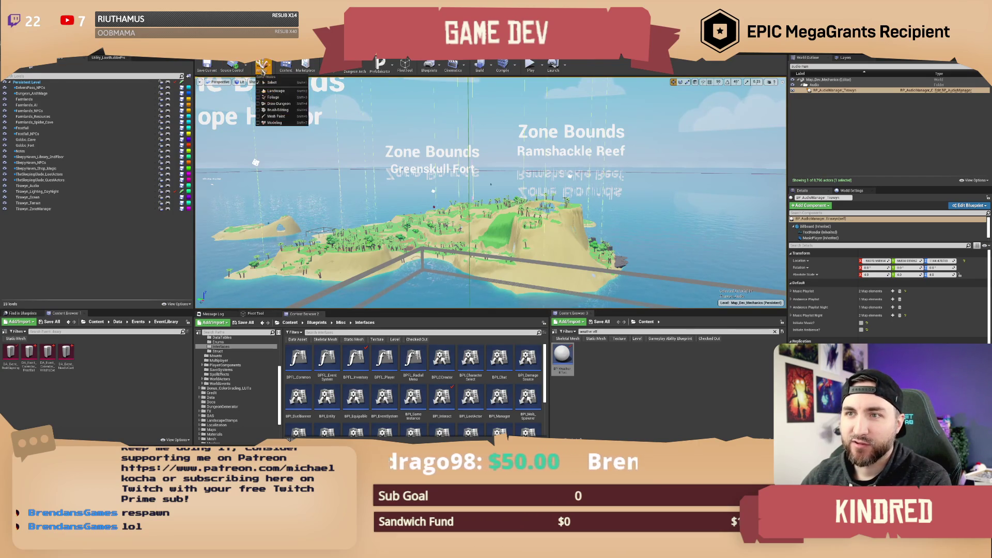
{"action": "left_click", "coordinate": [274, 98]}
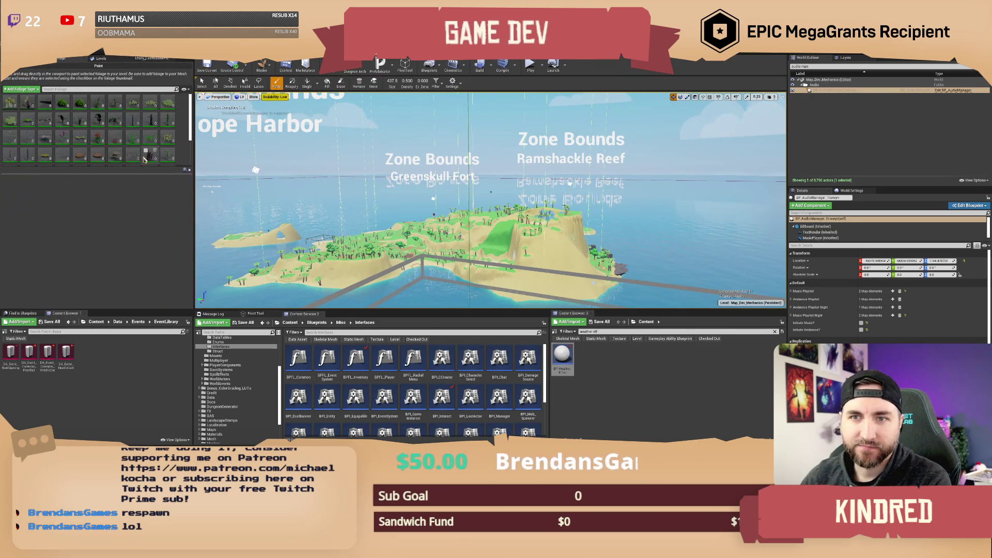
Browse the foliage palette, picking the red vine and then SM_CreepingVine types.
{"action": "scroll", "coordinate": [144, 160], "scroll_direction": "down", "scroll_amount": 5}
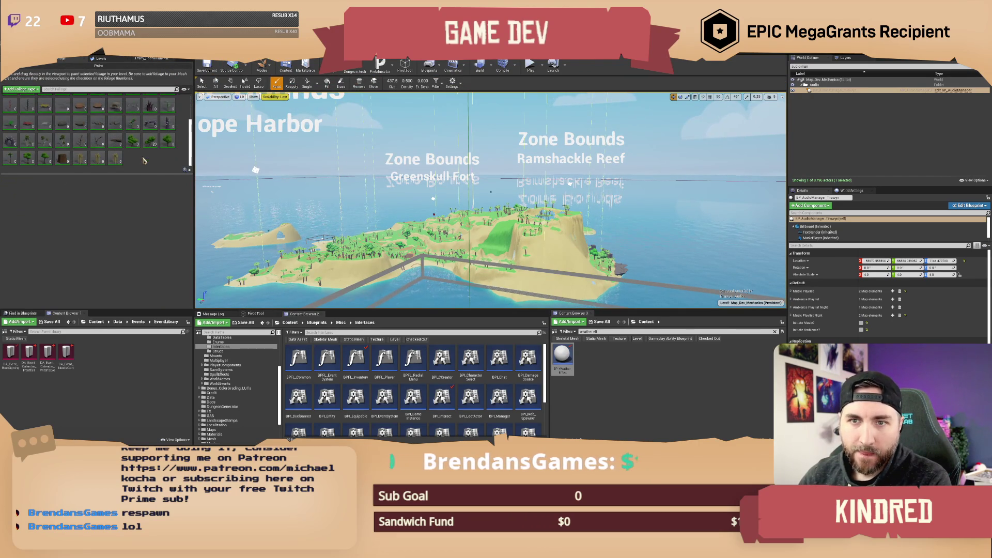
{"action": "scroll", "coordinate": [144, 160], "scroll_direction": "up", "scroll_amount": 5}
{"action": "scroll", "coordinate": [165, 160], "scroll_direction": "down", "scroll_amount": 5}
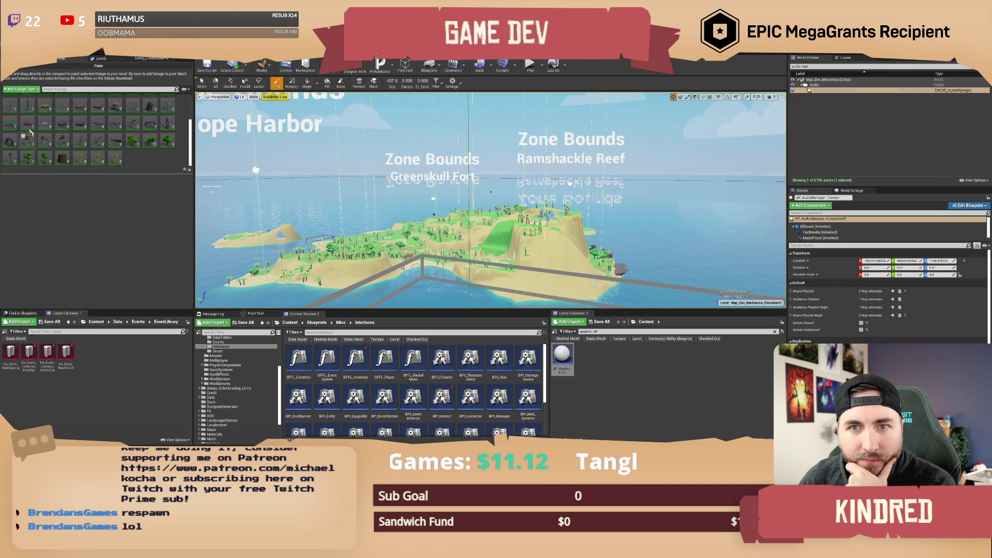
{"action": "left_click", "coordinate": [28, 123]}
{"action": "scroll", "coordinate": [116, 145], "scroll_direction": "up", "scroll_amount": 2}
{"action": "scroll", "coordinate": [116, 146], "scroll_direction": "up", "scroll_amount": 2}
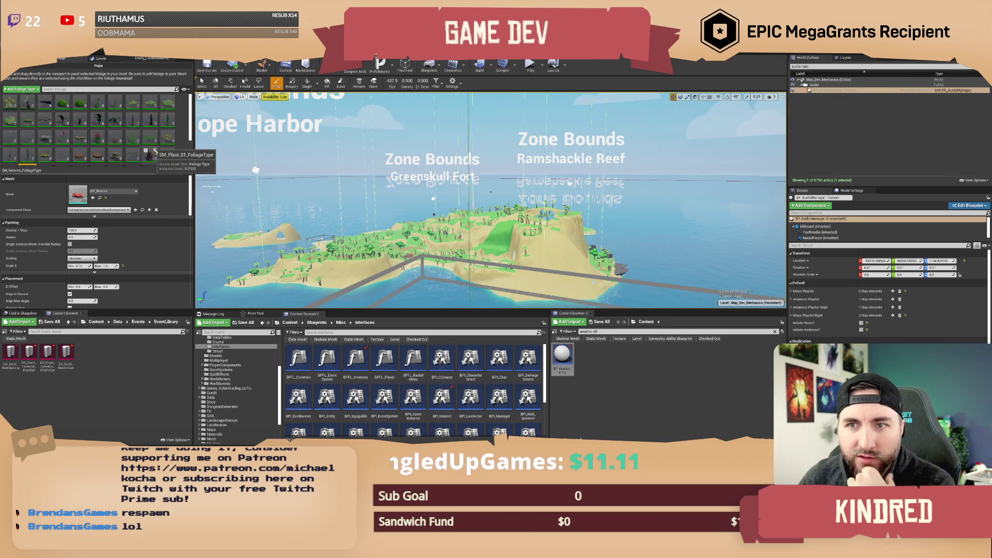
{"action": "left_click", "coordinate": [27, 119]}
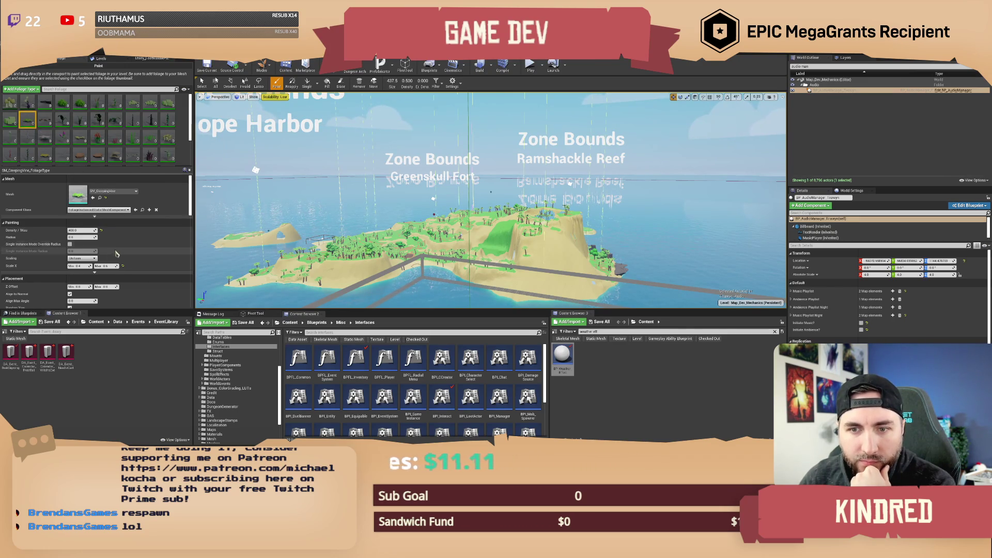
Settle on the SM_Redvine foliage type and fly the camera in over the island.
{"action": "scroll", "coordinate": [124, 252], "scroll_direction": "down", "scroll_amount": 5}
{"action": "scroll", "coordinate": [141, 253], "scroll_direction": "down", "scroll_amount": 1}
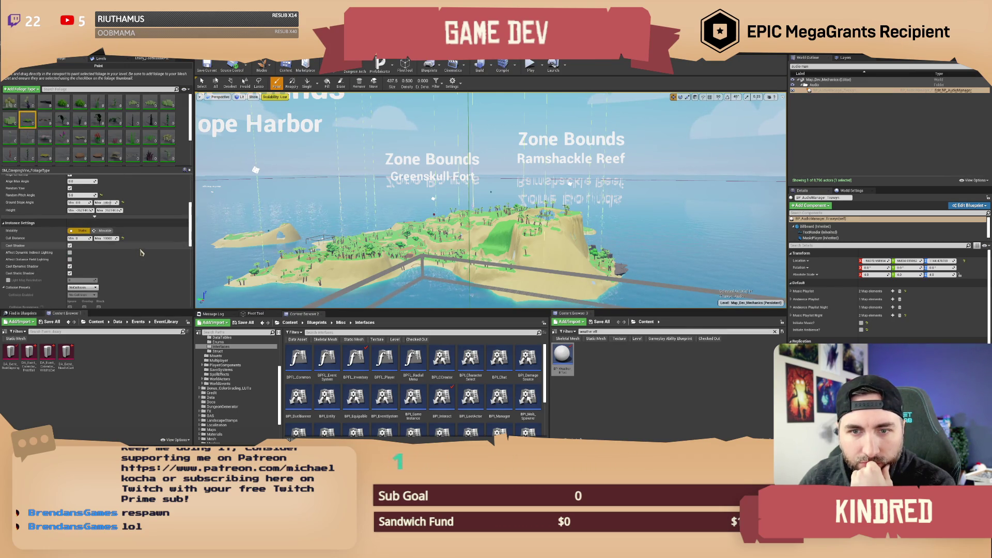
{"action": "left_click", "coordinate": [47, 240]}
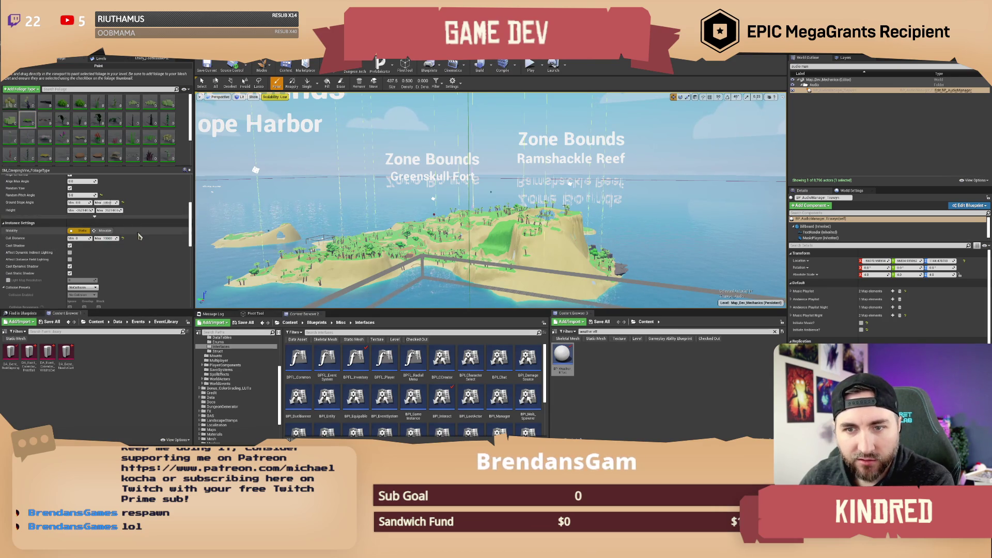
{"action": "scroll", "coordinate": [77, 141], "scroll_direction": "down", "scroll_amount": 1}
{"action": "left_click", "coordinate": [33, 155]}
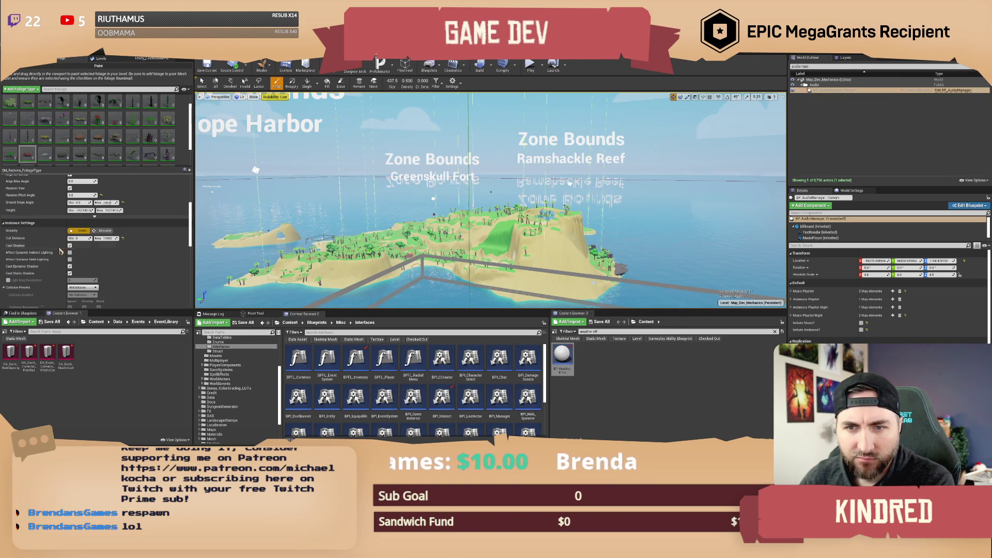
{"action": "scroll", "coordinate": [106, 150], "scroll_direction": "down", "scroll_amount": 3}
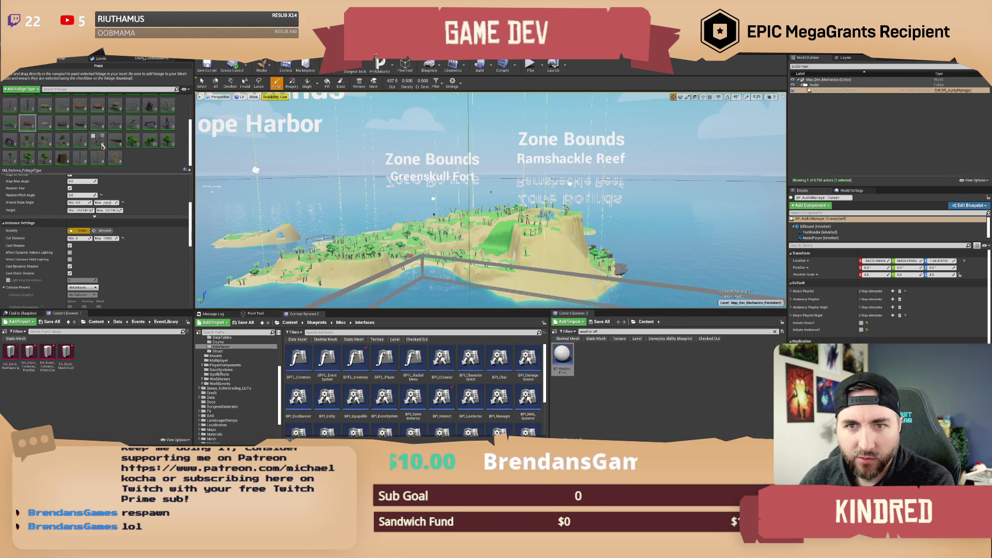
{"action": "left_click_drag", "start_coordinate": [528, 116], "coordinate": [540, 111]}
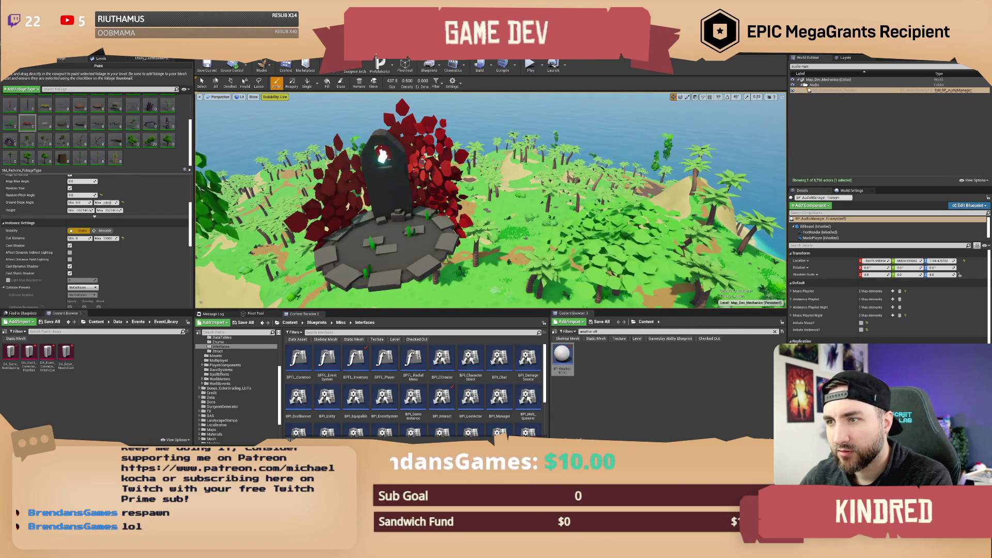
Orbit around the red-leaved portal shrine, then switch back to Place mode.
{"action": "left_click_drag", "start_coordinate": [540, 111], "coordinate": [521, 110]}
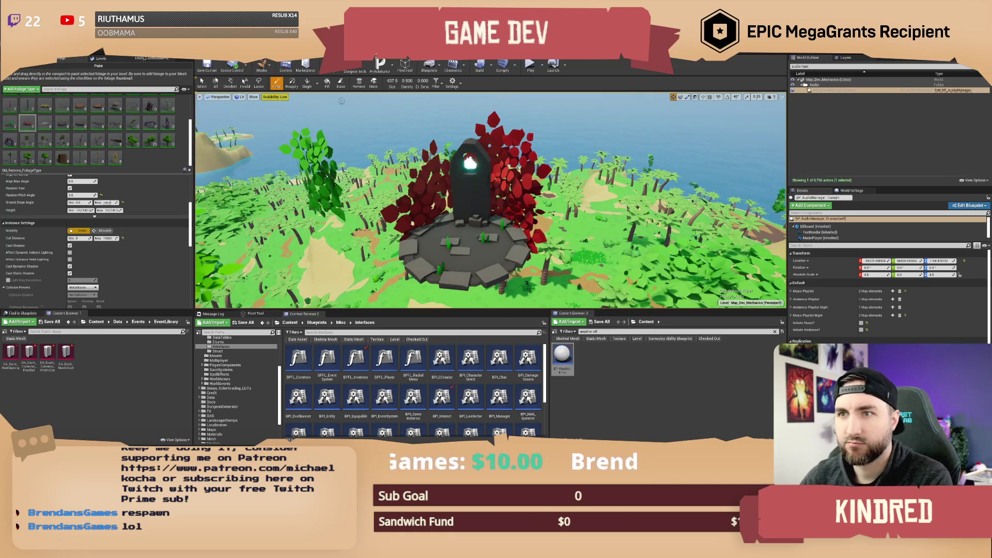
{"action": "left_click", "coordinate": [262, 66]}
{"action": "left_click", "coordinate": [270, 83]}
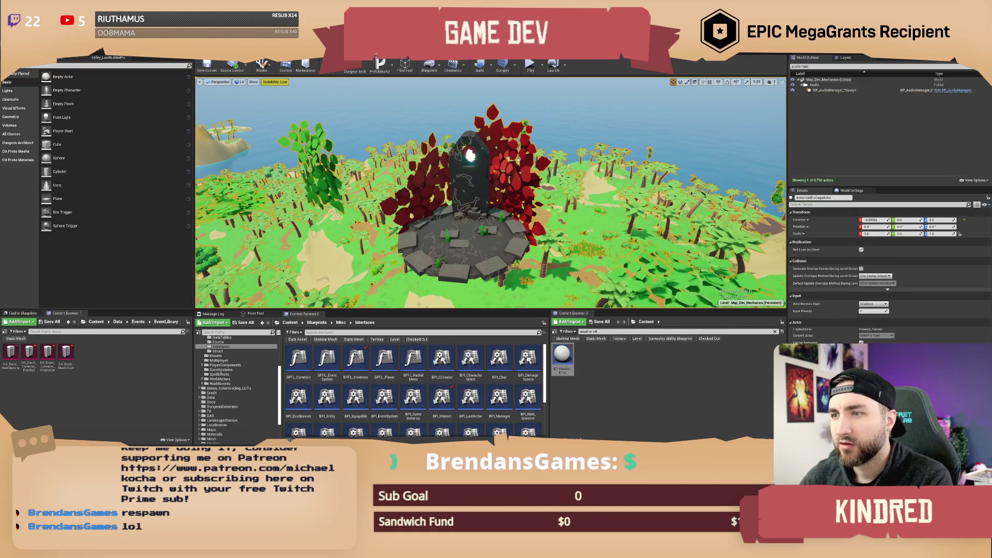
{"action": "mouse_move", "coordinate": [491, 207]}
{"action": "left_mouse_down"}
{"action": "mouse_move", "coordinate": [486, 196]}
{"action": "mouse_move", "coordinate": [517, 170]}
{"action": "left_mouse_up"}
{"action": "scroll", "coordinate": [491, 193], "scroll_direction": "down", "scroll_amount": 5}
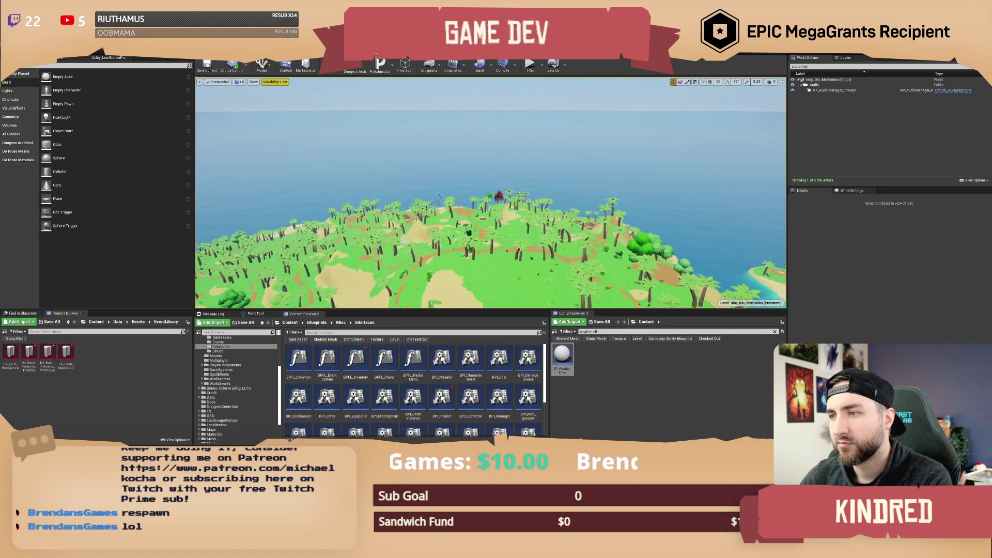
{"action": "left_click_drag", "start_coordinate": [491, 194], "coordinate": [450, 189]}
{"action": "scroll", "coordinate": [491, 193], "scroll_direction": "down", "scroll_amount": 3}
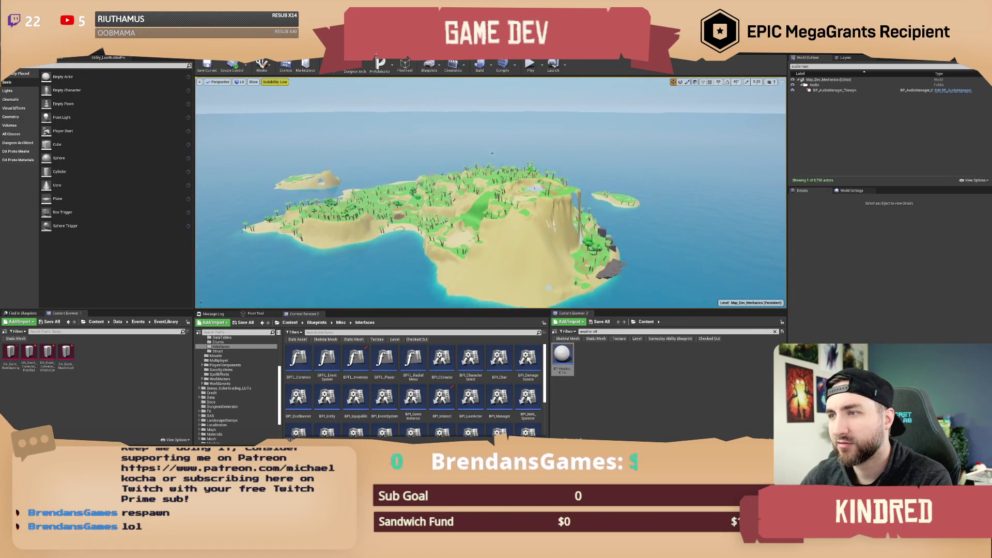
{"action": "scroll", "coordinate": [491, 194], "scroll_direction": "down", "scroll_amount": 3}
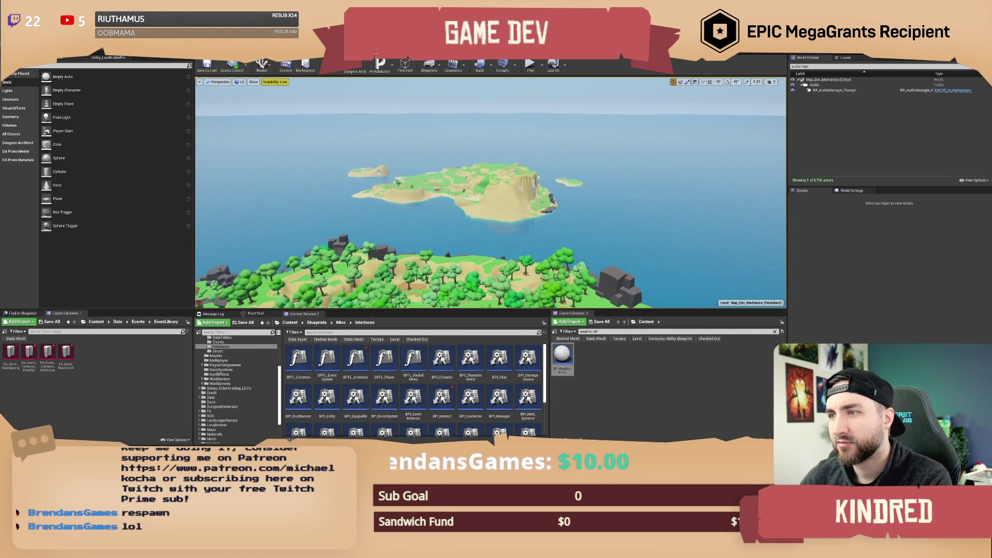
{"action": "scroll", "coordinate": [491, 193], "scroll_direction": "down", "scroll_amount": 3}
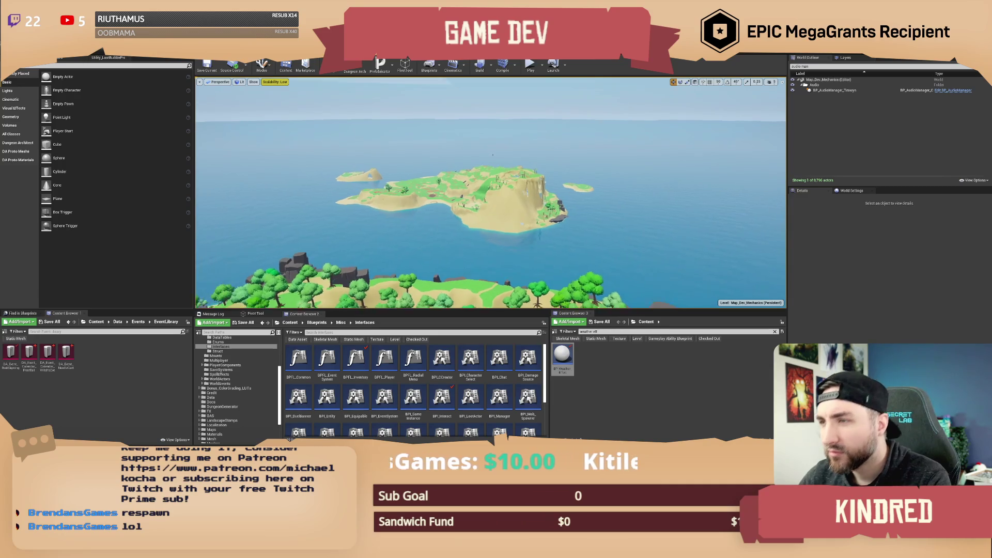
{"action": "scroll", "coordinate": [491, 193], "scroll_direction": "down", "scroll_amount": 3}
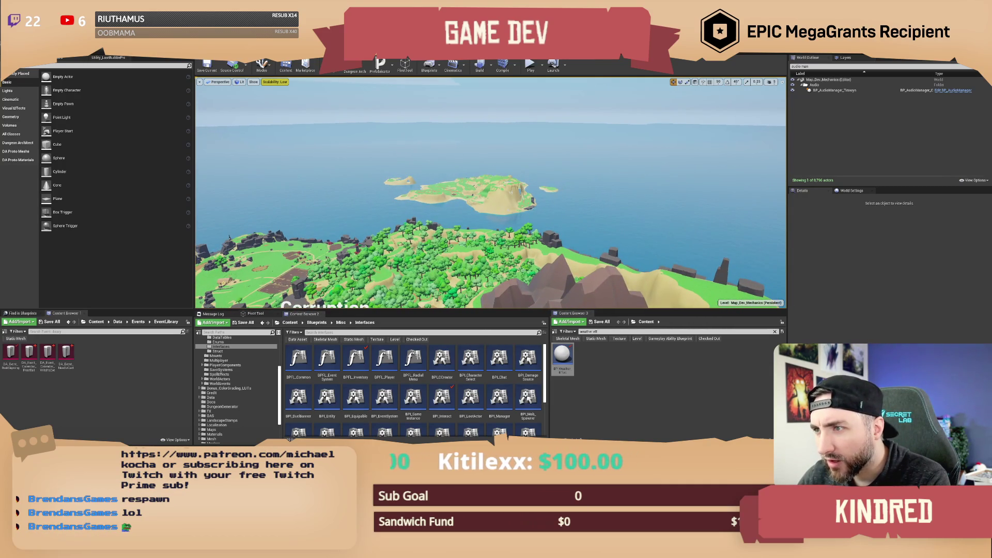
{"action": "scroll", "coordinate": [491, 194], "scroll_direction": "down", "scroll_amount": 2}
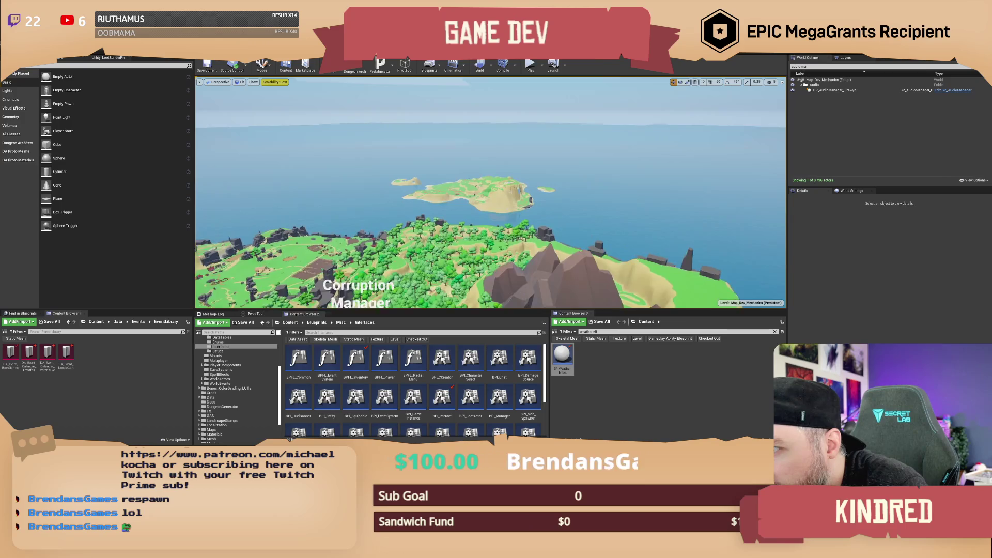
{"action": "scroll", "coordinate": [491, 194], "scroll_direction": "up", "scroll_amount": 10}
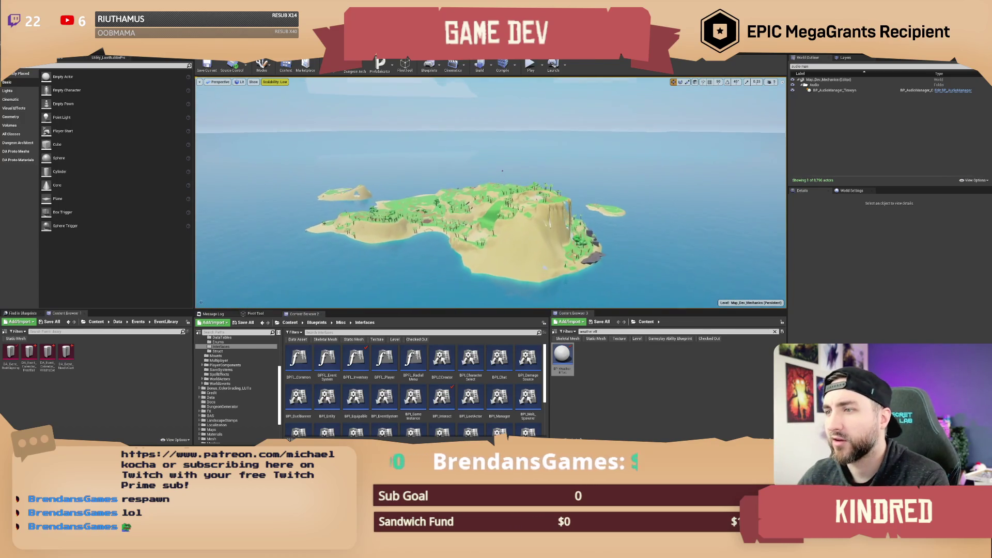
{"action": "scroll", "coordinate": [502, 171], "scroll_direction": "up", "scroll_amount": 12}
{"action": "scroll", "coordinate": [491, 194], "scroll_direction": "down", "scroll_amount": 10}
{"action": "scroll", "coordinate": [490, 194], "scroll_direction": "up", "scroll_amount": 12}
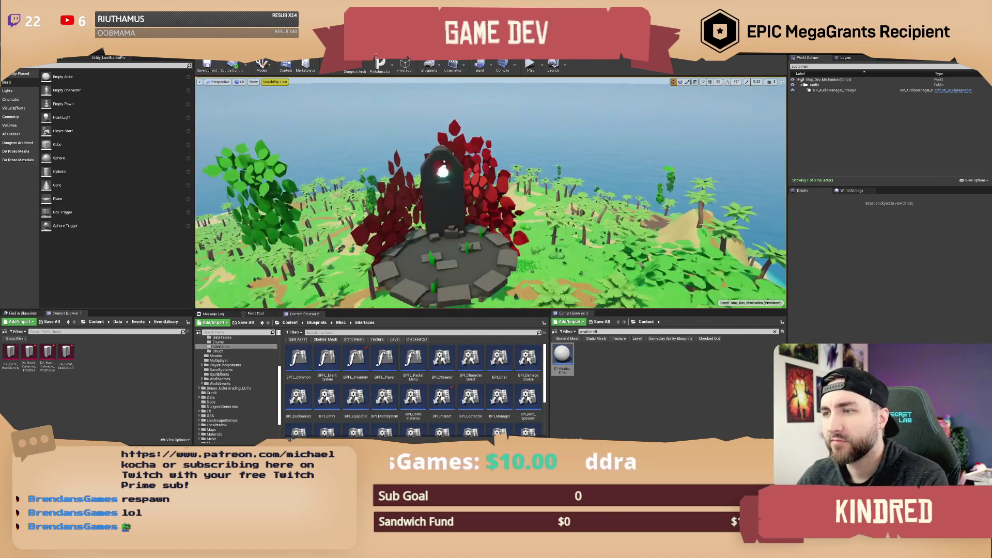
{"action": "left_click", "coordinate": [262, 65]}
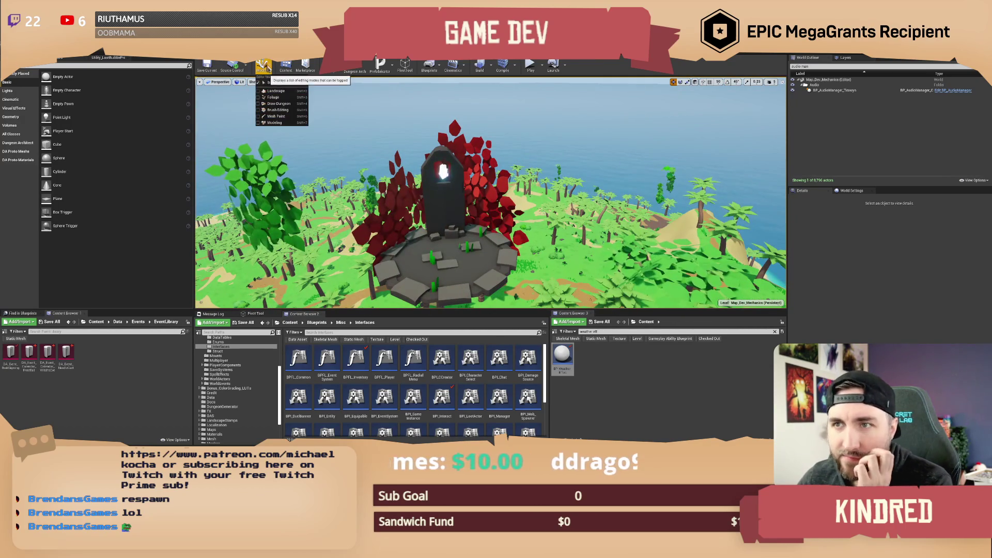
In Foliage mode, select the red foliage tree beside the pillar as an individual instance.
{"action": "left_click", "coordinate": [279, 99]}
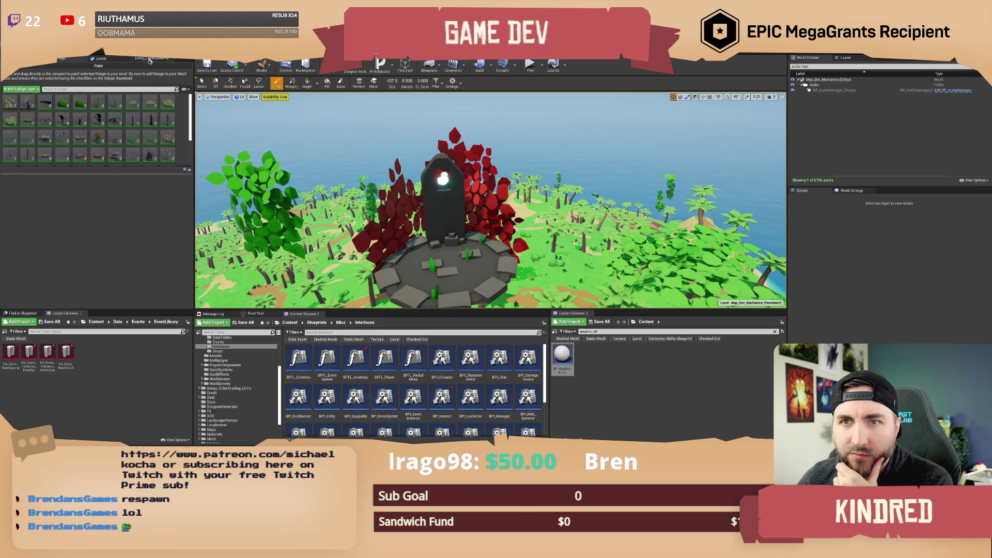
{"action": "left_click", "coordinate": [202, 83]}
{"action": "left_click", "coordinate": [475, 177]}
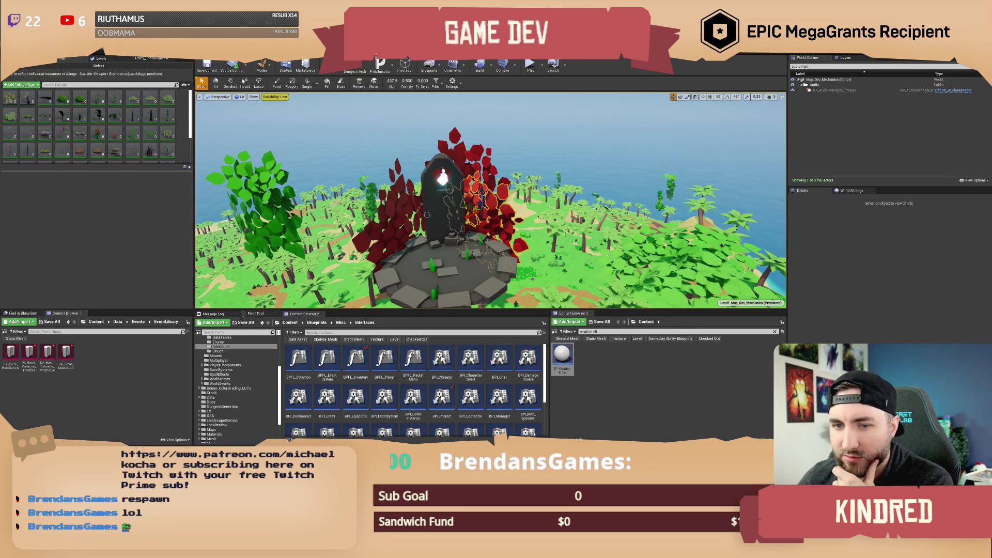
{"action": "scroll", "coordinate": [141, 143], "scroll_direction": "down", "scroll_amount": 3}
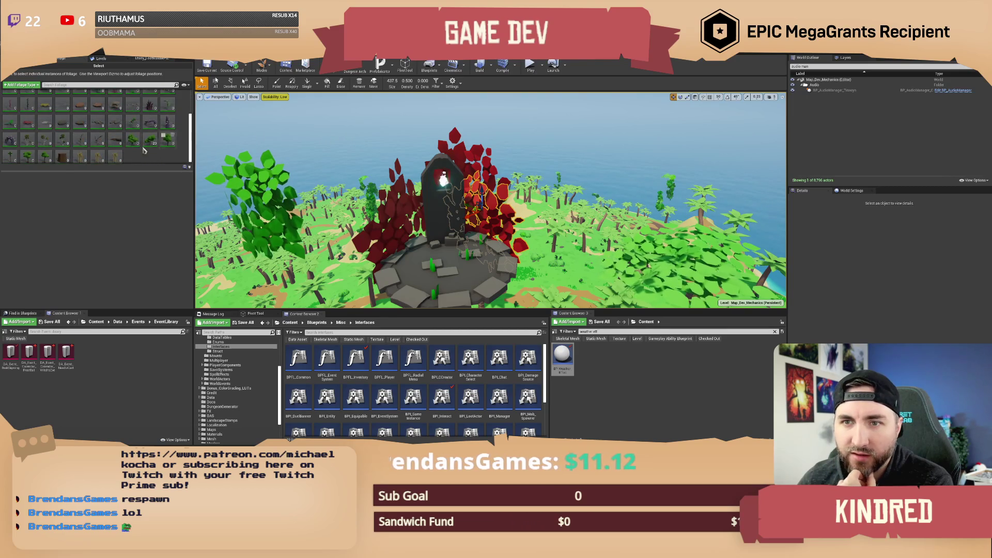
{"action": "scroll", "coordinate": [59, 146], "scroll_direction": "up", "scroll_amount": 5}
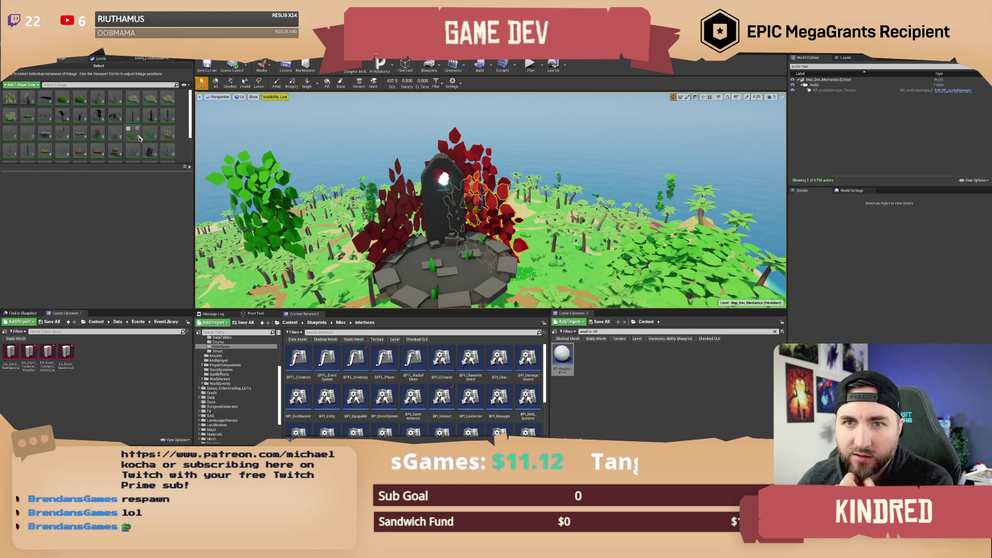
Make Tirawyn_Terrain the current level in the Levels list and return to foliage painting.
{"action": "left_click", "coordinate": [100, 59]}
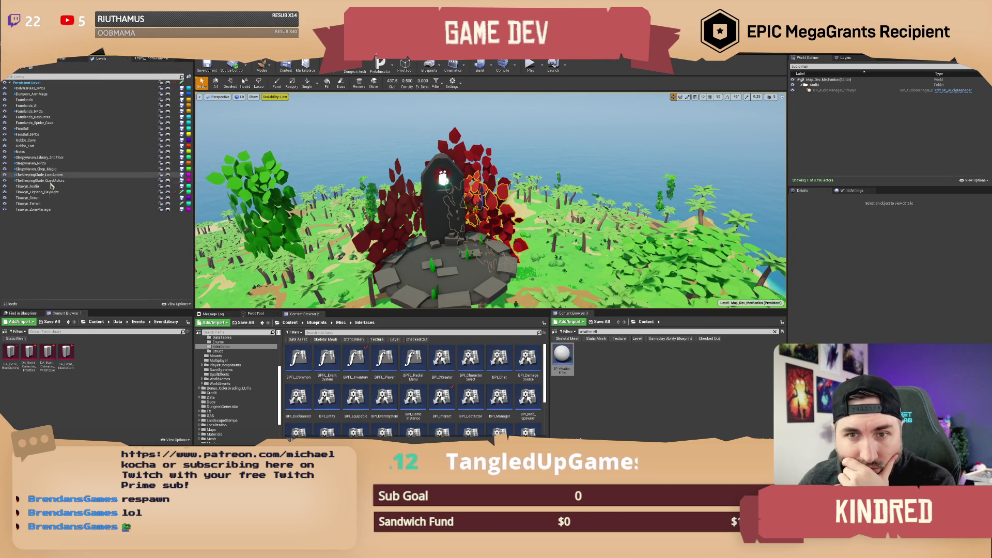
{"action": "left_click", "coordinate": [48, 204]}
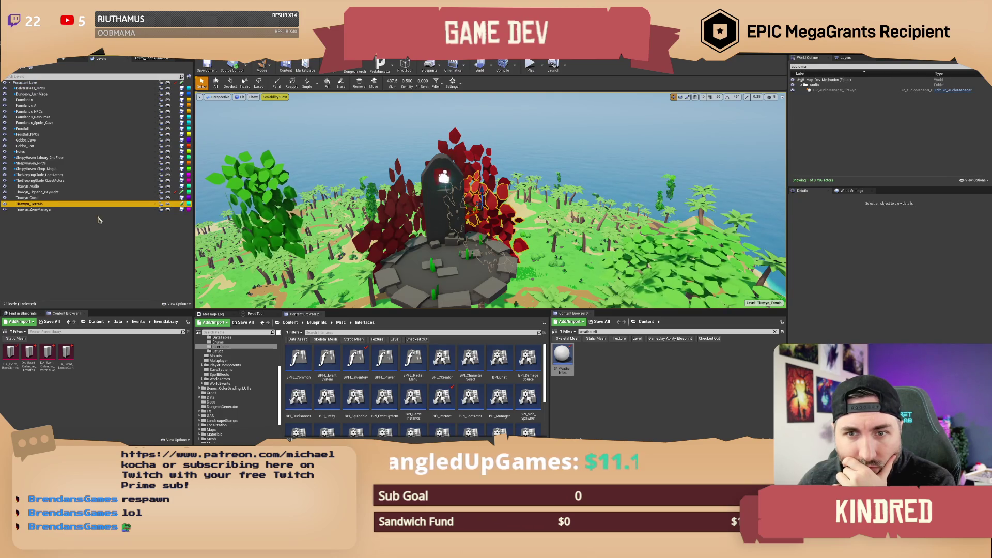
{"action": "left_click", "coordinate": [77, 64]}
{"action": "scroll", "coordinate": [45, 129], "scroll_direction": "down", "scroll_amount": 3}
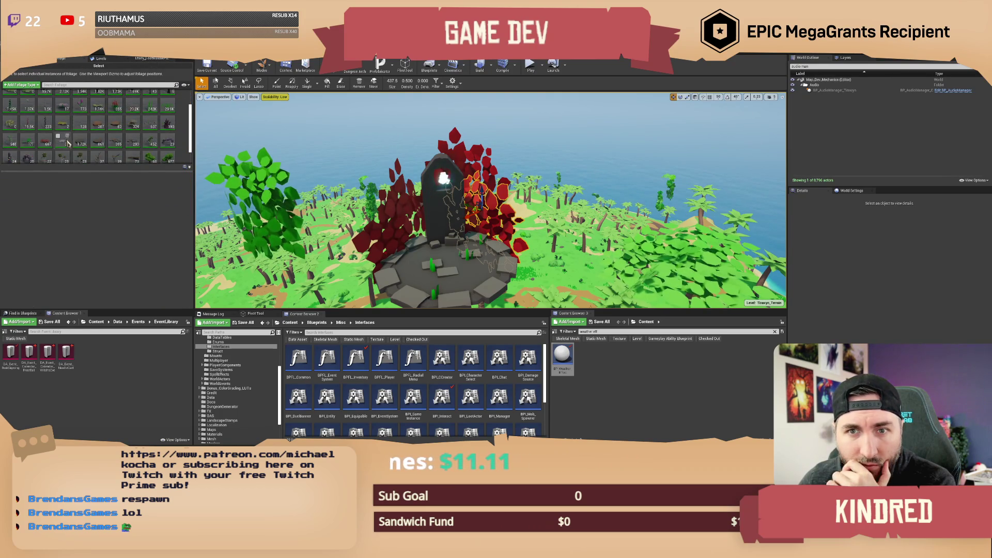
Review SM_Redvine's settings, then delete the red foliage beside the portal and undo it.
{"action": "left_click", "coordinate": [44, 127]}
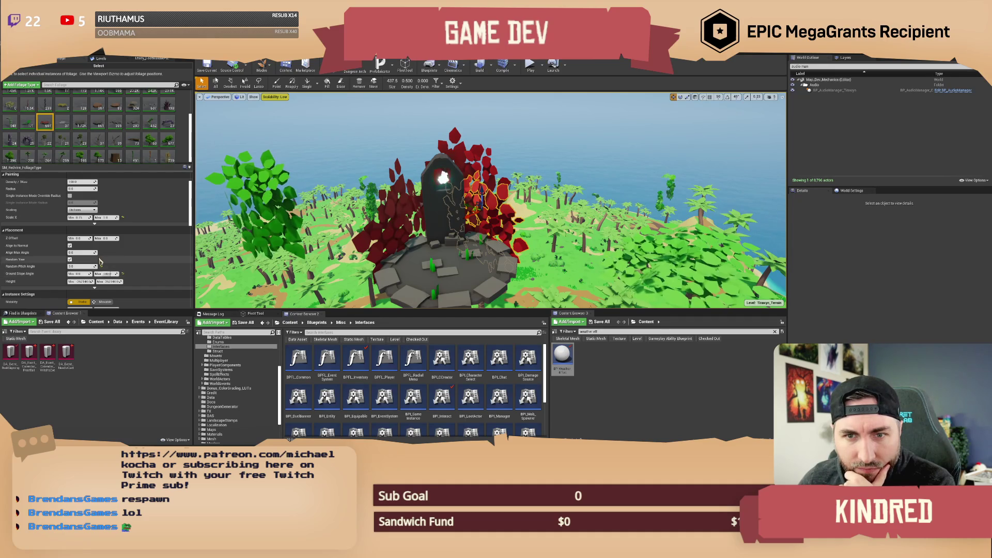
{"action": "scroll", "coordinate": [134, 253], "scroll_direction": "down", "scroll_amount": 4}
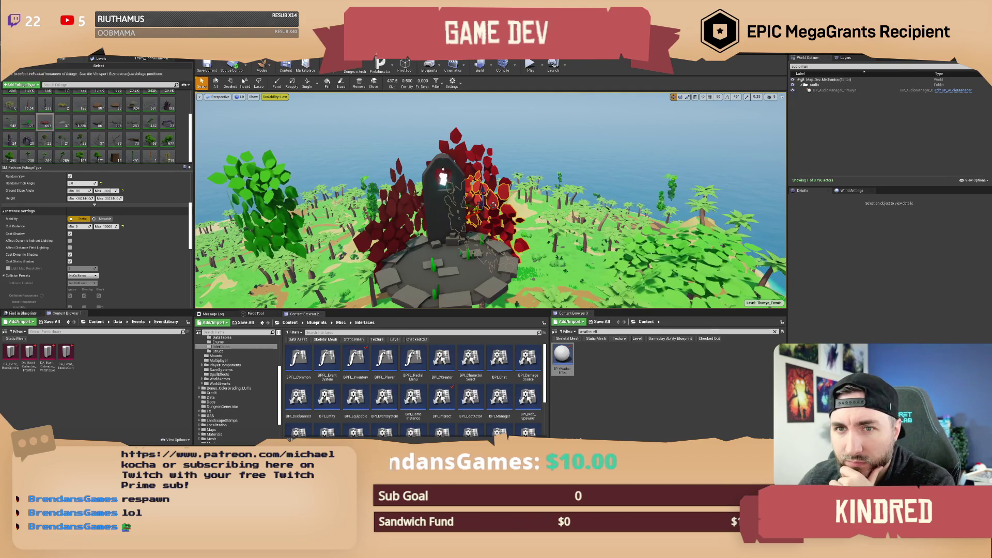
{"action": "scroll", "coordinate": [145, 151], "scroll_direction": "up", "scroll_amount": 2}
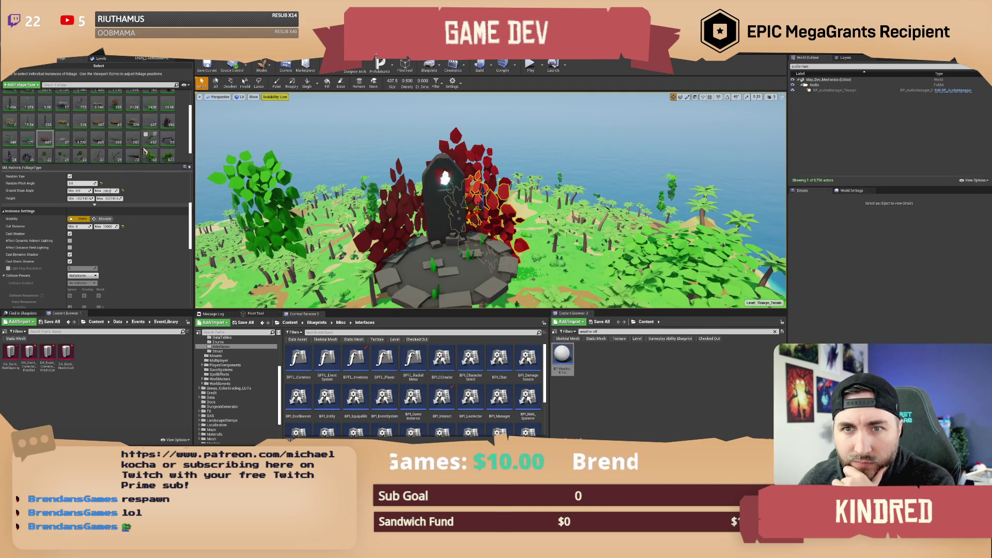
{"action": "scroll", "coordinate": [145, 151], "scroll_direction": "up", "scroll_amount": 1}
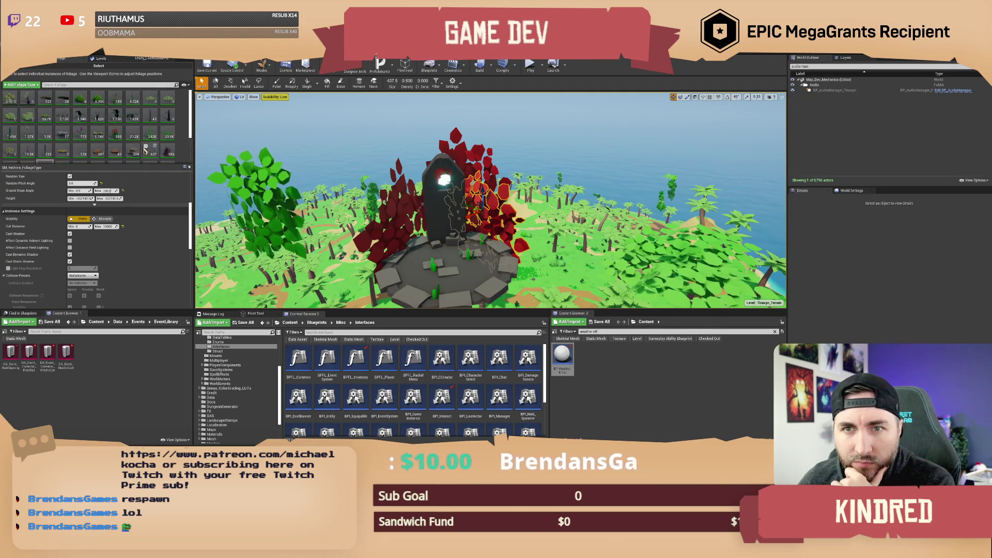
{"action": "scroll", "coordinate": [145, 151], "scroll_direction": "down", "scroll_amount": 3}
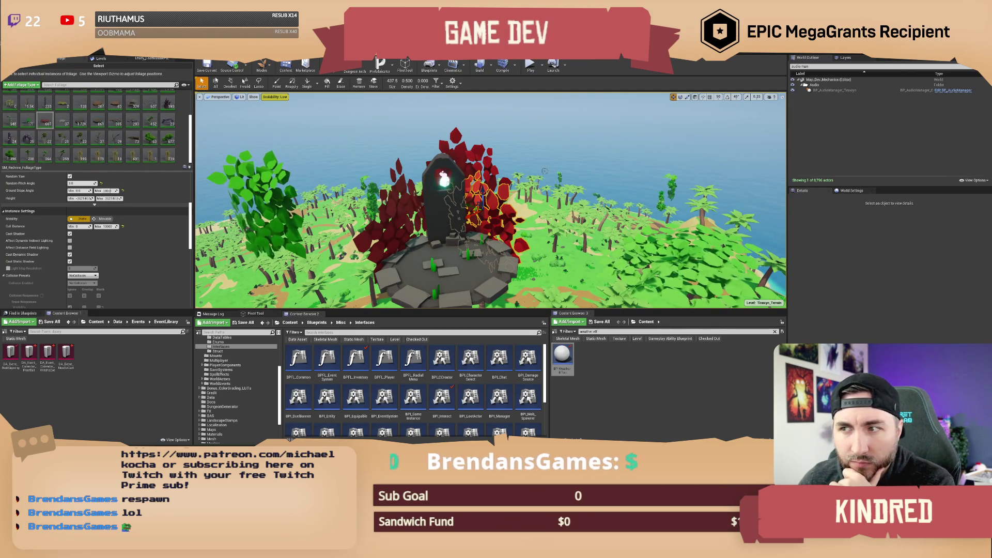
{"action": "key", "text": "a"}
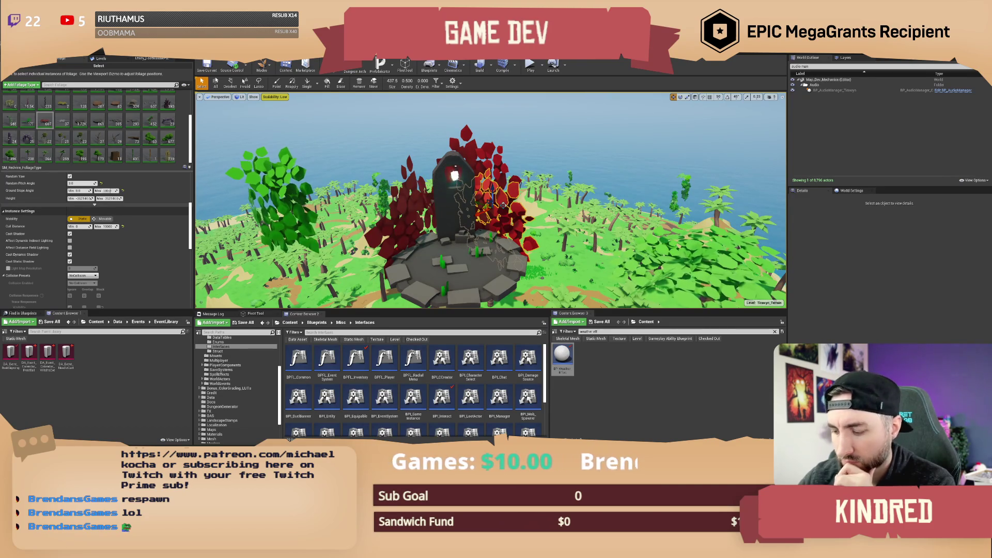
{"action": "key", "text": "Delete"}
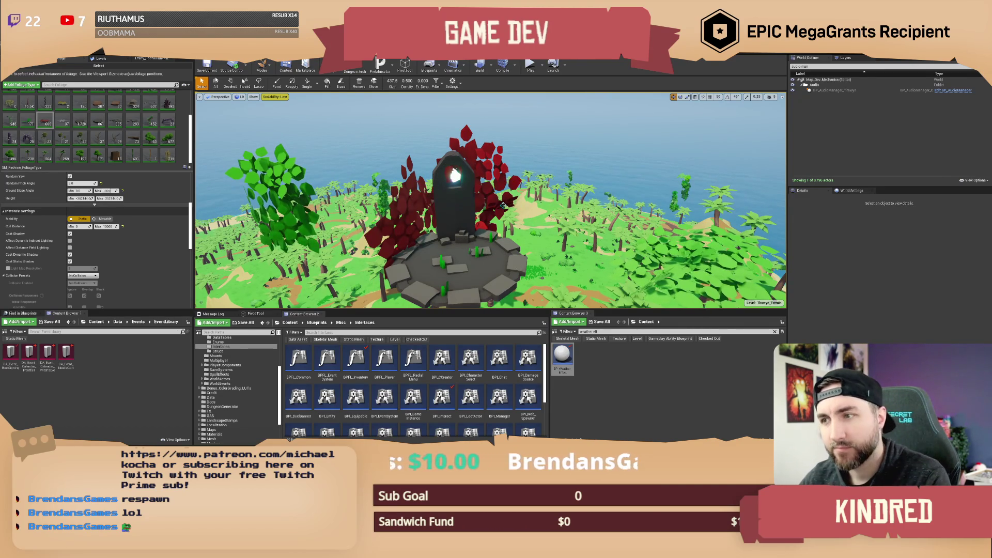
{"action": "key", "text": "ctrl+z"}
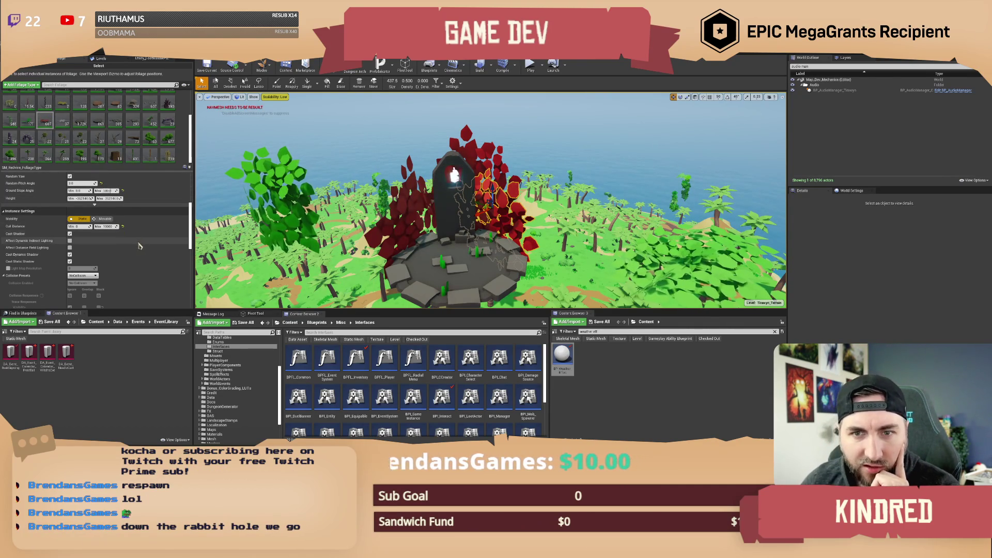
Scroll back up and review the SM_CreepingVine foliage type's settings.
{"action": "scroll", "coordinate": [133, 258], "scroll_direction": "down", "scroll_amount": 1}
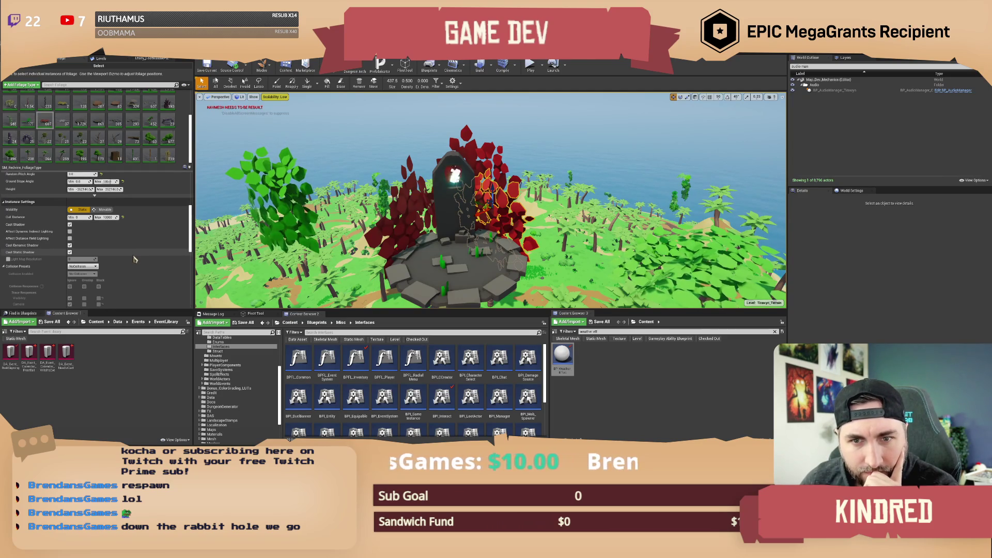
{"action": "scroll", "coordinate": [134, 259], "scroll_direction": "down", "scroll_amount": 6}
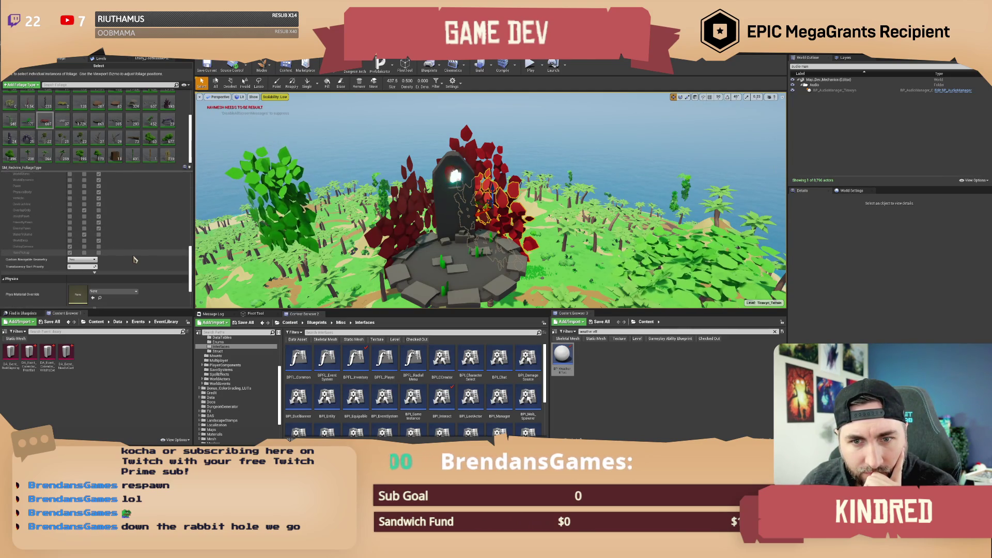
{"action": "scroll", "coordinate": [134, 258], "scroll_direction": "up", "scroll_amount": 10}
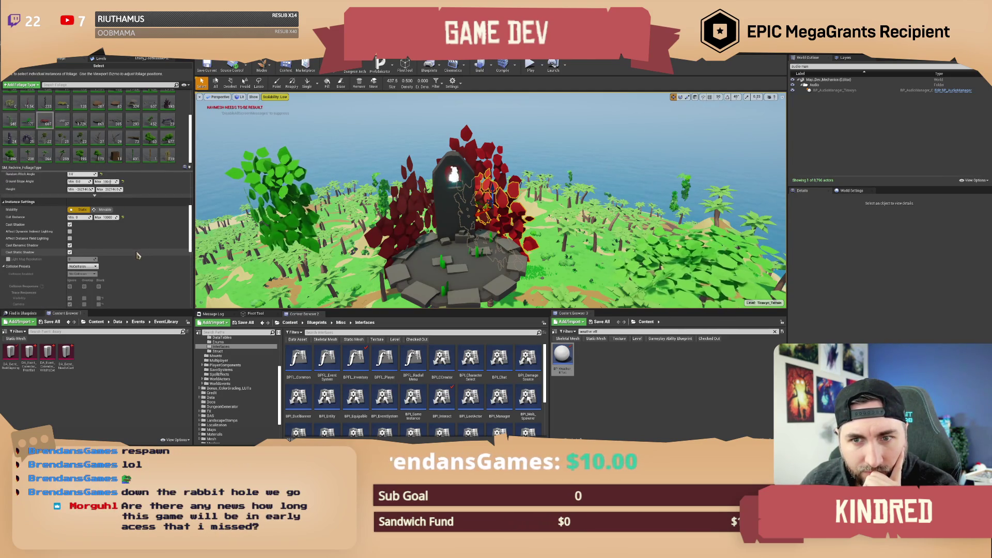
{"action": "scroll", "coordinate": [137, 255], "scroll_direction": "up", "scroll_amount": 1}
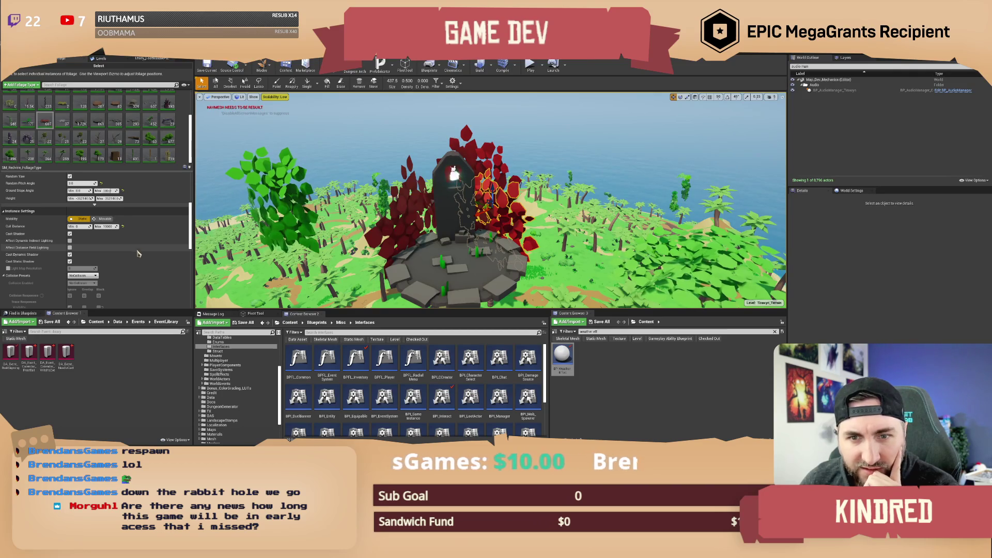
{"action": "scroll", "coordinate": [151, 253], "scroll_direction": "up", "scroll_amount": 1}
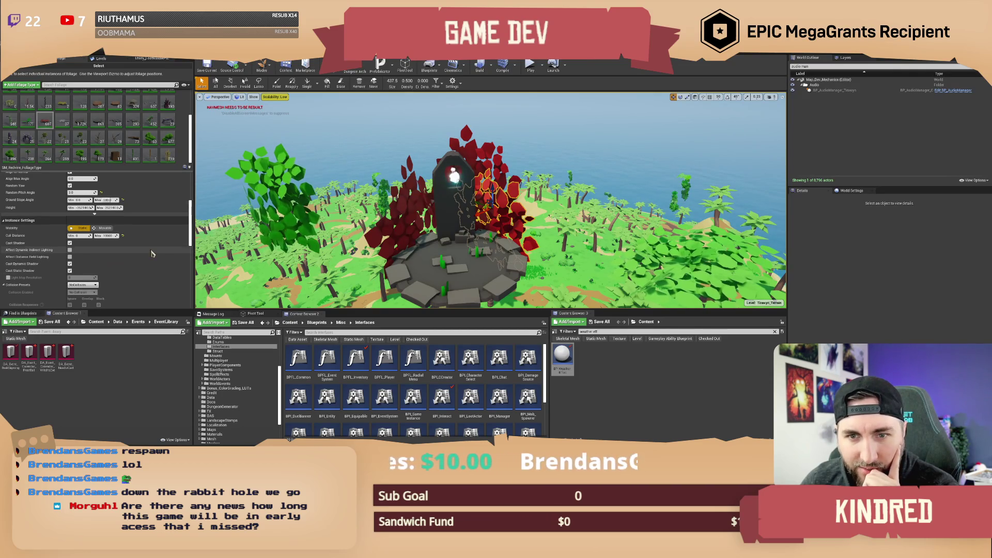
{"action": "scroll", "coordinate": [154, 254], "scroll_direction": "up", "scroll_amount": 10}
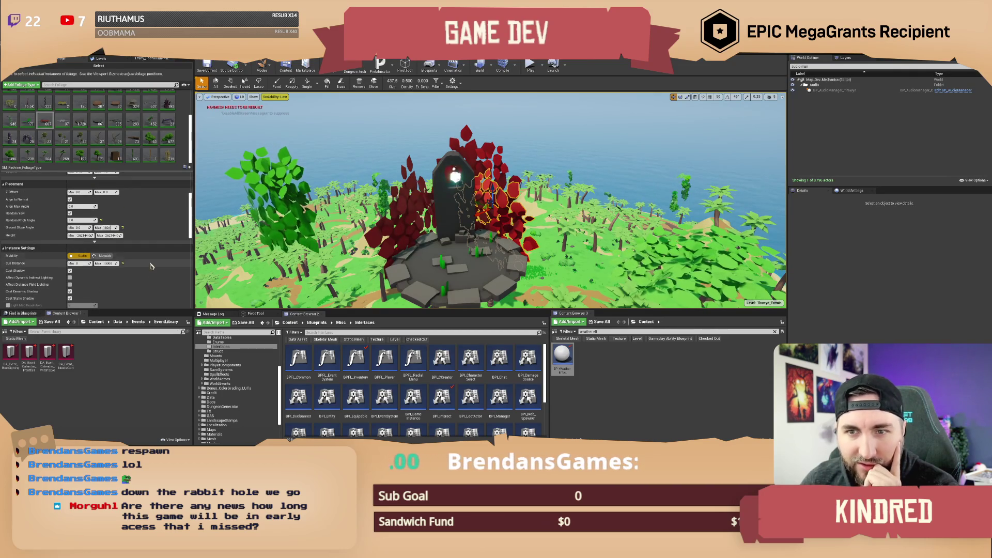
{"action": "scroll", "coordinate": [158, 250], "scroll_direction": "up", "scroll_amount": 1}
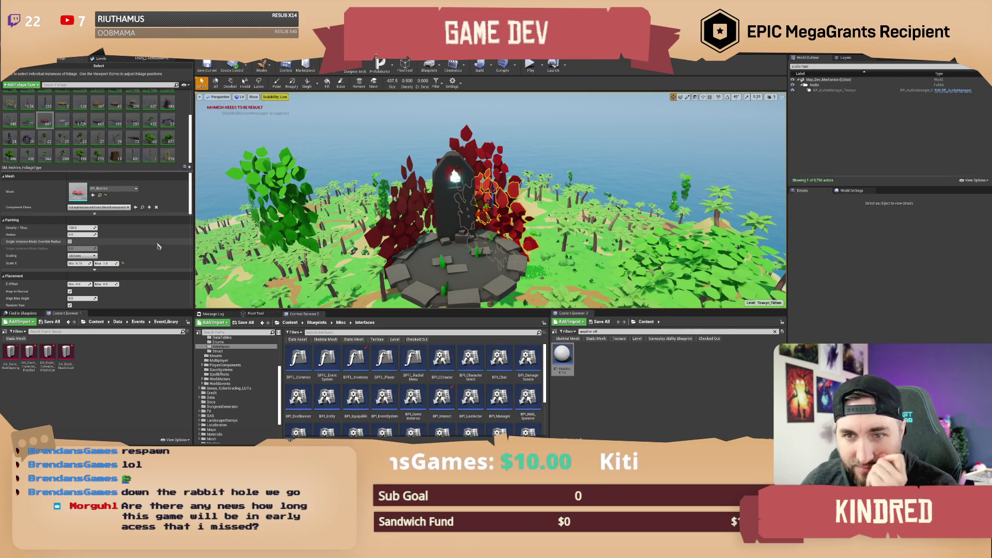
{"action": "scroll", "coordinate": [44, 106], "scroll_direction": "up", "scroll_amount": 2}
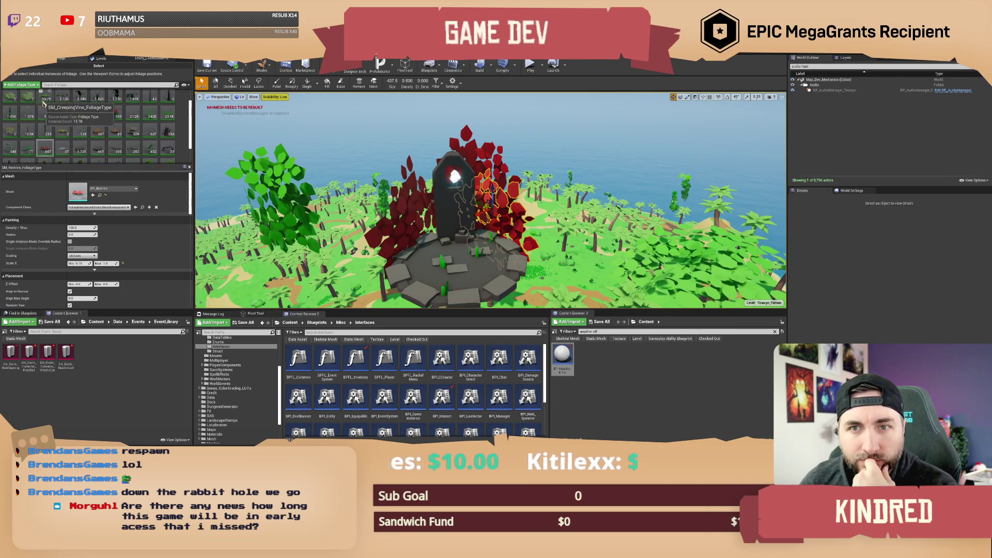
{"action": "left_click", "coordinate": [44, 101]}
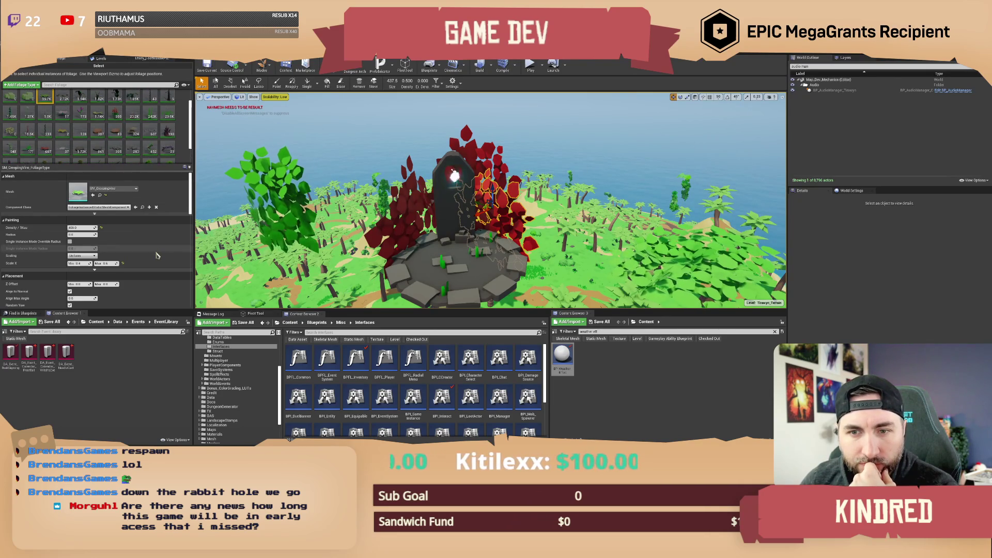
{"action": "scroll", "coordinate": [158, 256], "scroll_direction": "down", "scroll_amount": 1}
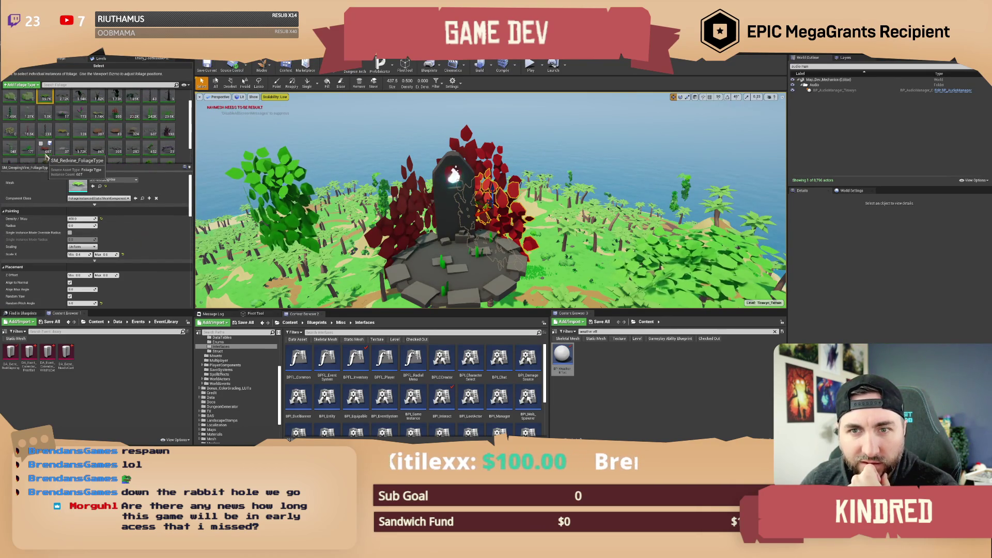
{"action": "scroll", "coordinate": [148, 240], "scroll_direction": "down", "scroll_amount": 3}
{"action": "scroll", "coordinate": [149, 240], "scroll_direction": "down", "scroll_amount": 5}
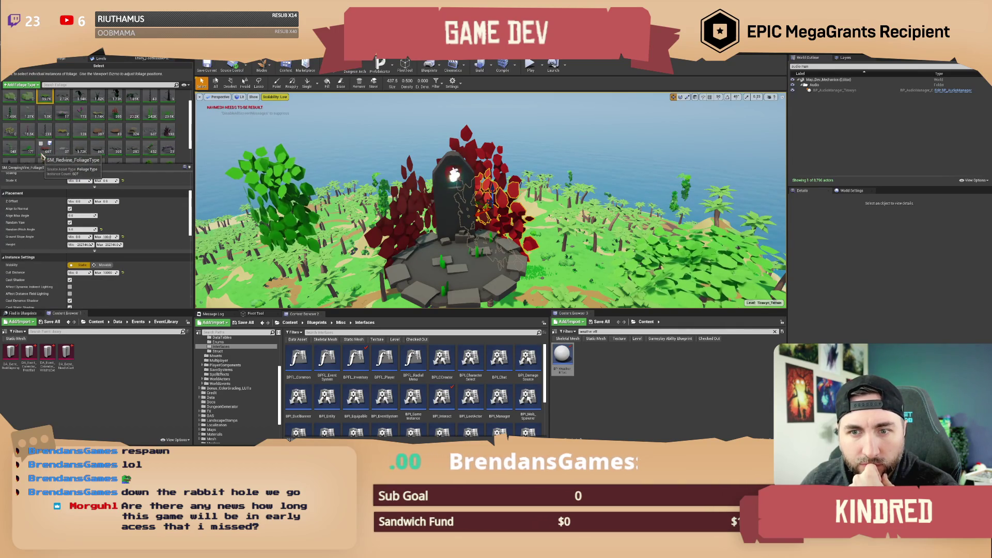
Compare SM_CreepingVine and SM_Redvine back and forth, ending on SM_Redvine's settings.
{"action": "left_click", "coordinate": [45, 97]}
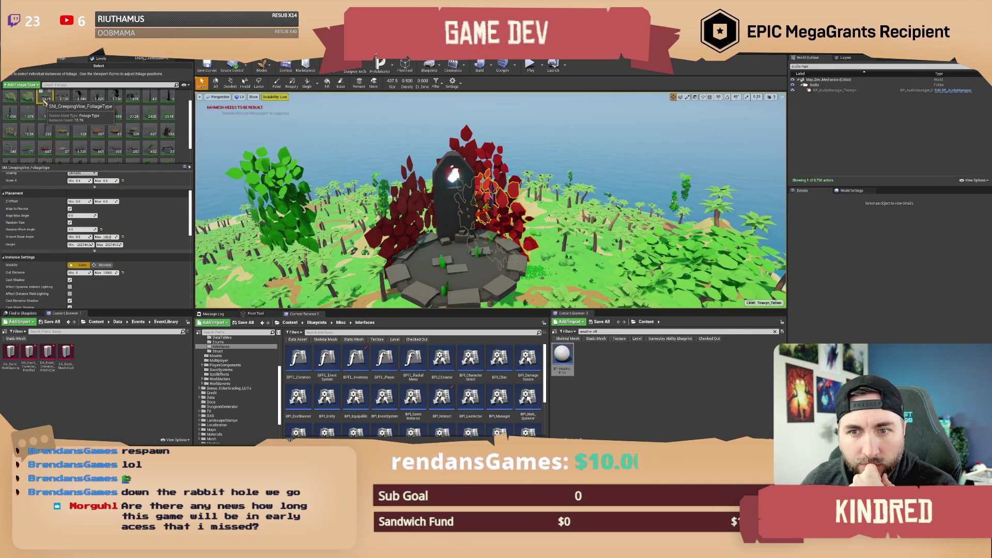
{"action": "scroll", "coordinate": [129, 200], "scroll_direction": "down", "scroll_amount": 9}
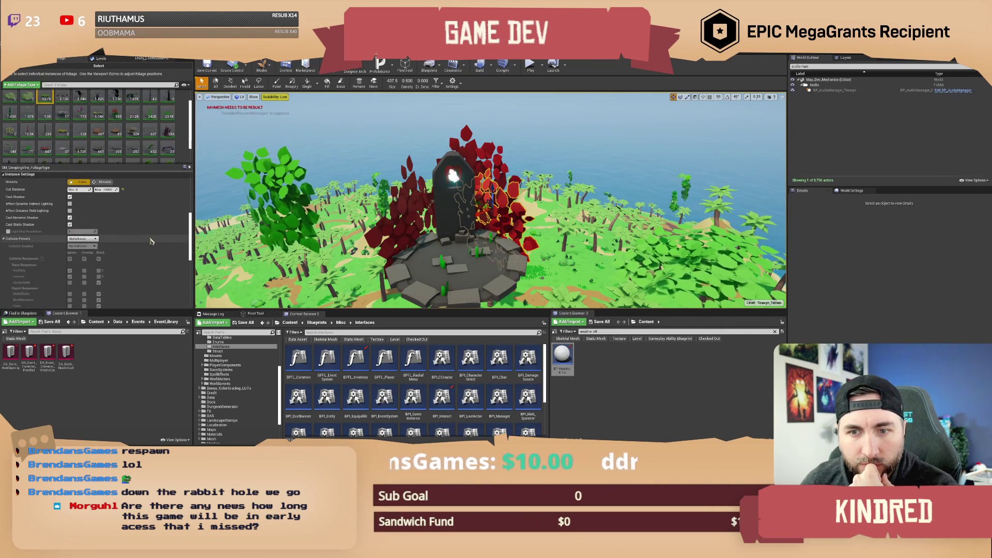
{"action": "left_click", "coordinate": [45, 147]}
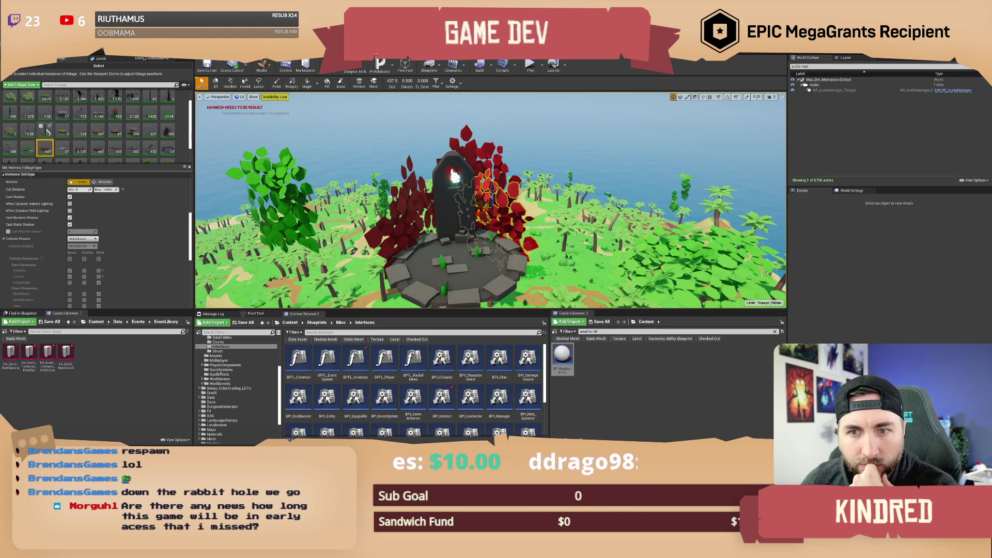
{"action": "left_click", "coordinate": [46, 101]}
{"action": "scroll", "coordinate": [138, 248], "scroll_direction": "down", "scroll_amount": 12}
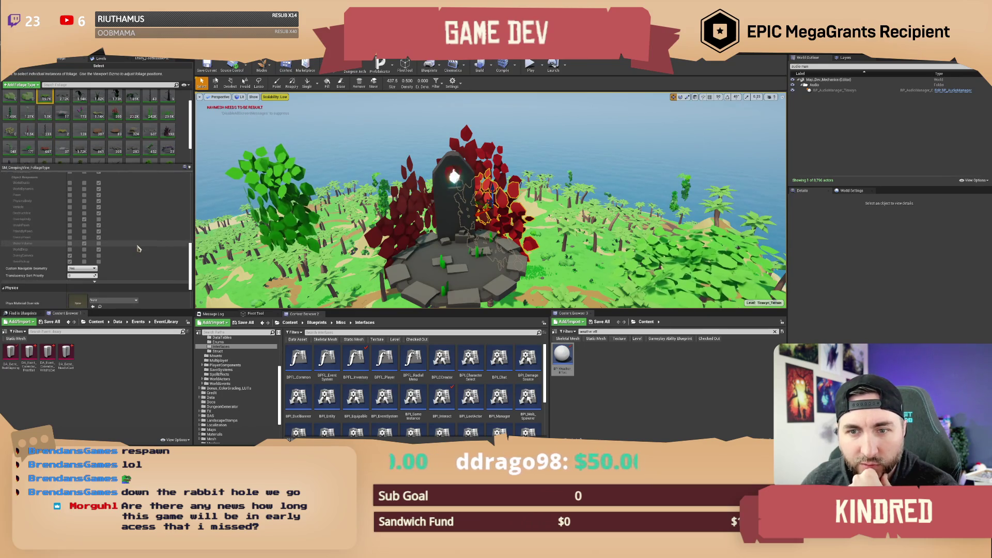
{"action": "scroll", "coordinate": [138, 248], "scroll_direction": "down", "scroll_amount": 5}
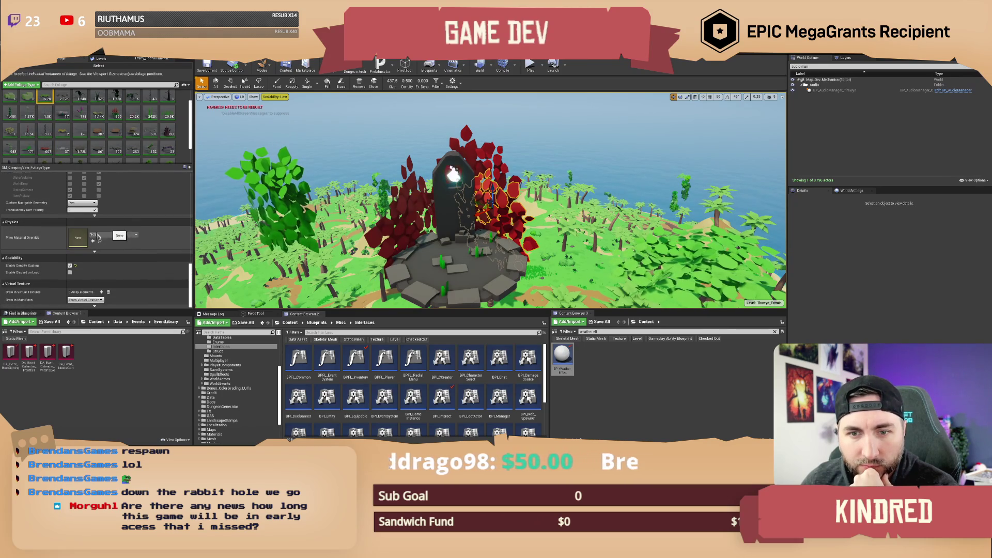
{"action": "left_click", "coordinate": [43, 152]}
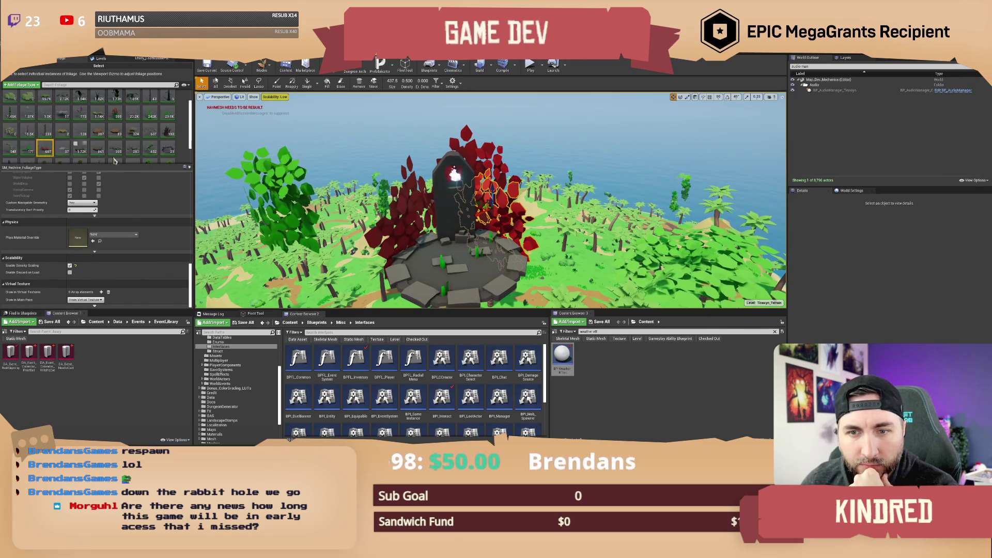
{"action": "left_click", "coordinate": [262, 66]}
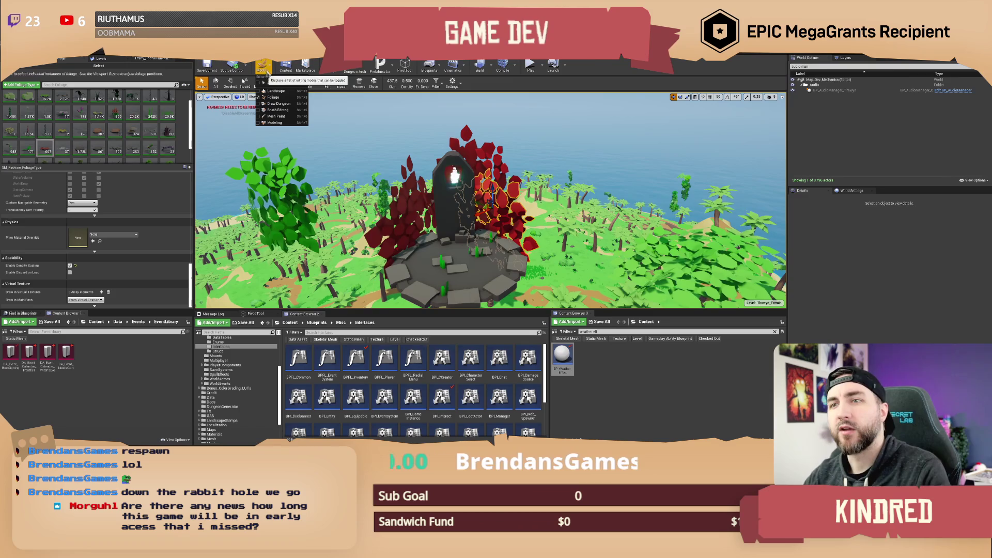
Switch to Place mode and wheel the viewport camera out over the island's treetops.
{"action": "left_click", "coordinate": [273, 85]}
{"action": "scroll", "coordinate": [491, 206], "scroll_direction": "down", "scroll_amount": 5}
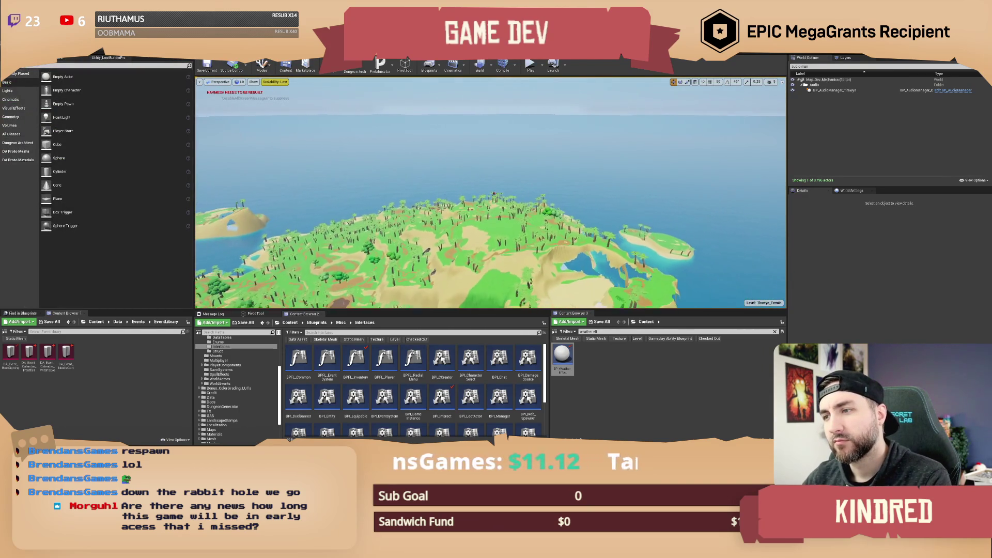
{"action": "scroll", "coordinate": [493, 173], "scroll_direction": "down", "scroll_amount": 5}
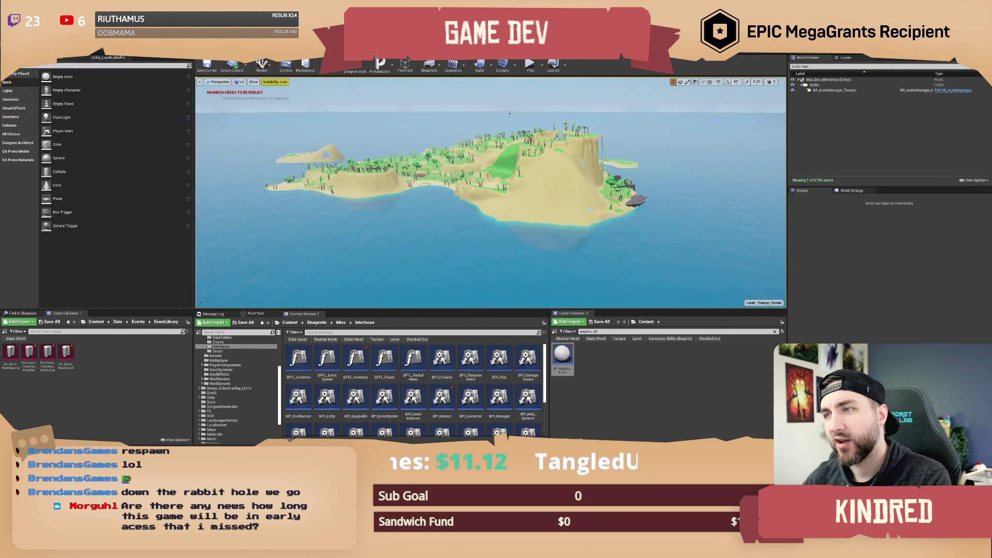
{"action": "scroll", "coordinate": [517, 111], "scroll_direction": "up", "scroll_amount": 10}
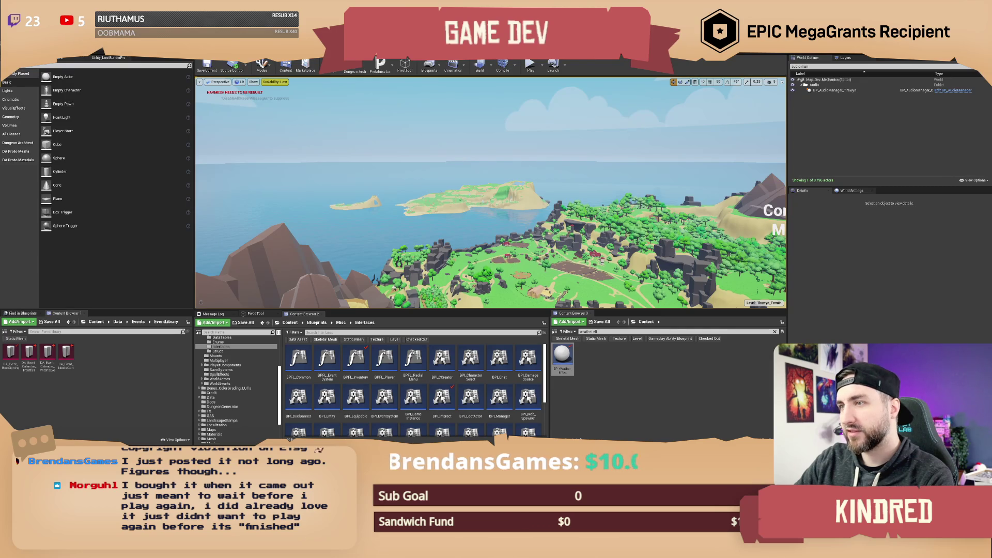
Select and deselect the Water_Outter actor, then select the old Content Browser search text.
{"action": "left_click", "coordinate": [580, 185]}
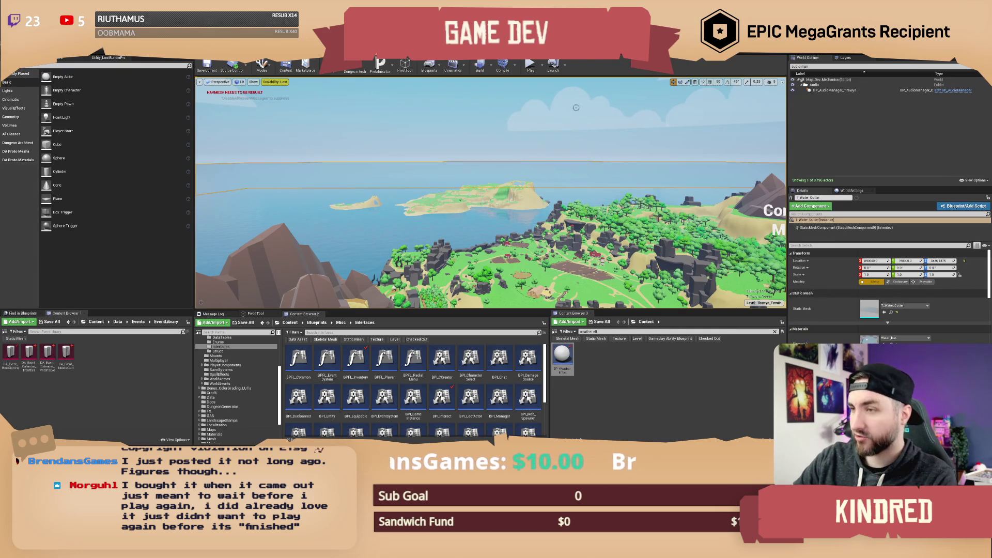
{"action": "key", "text": "Escape"}
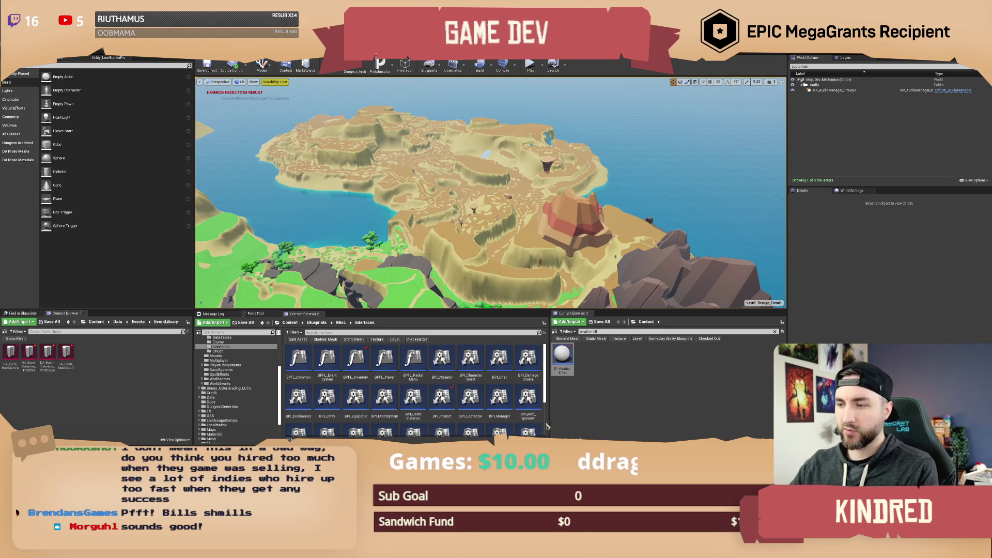
{"action": "left_click", "coordinate": [615, 331]}
Filter Content Browser 3 to 'bone reach' assets and show the map's Levels list.
{"action": "type", "text": "bone reach"}
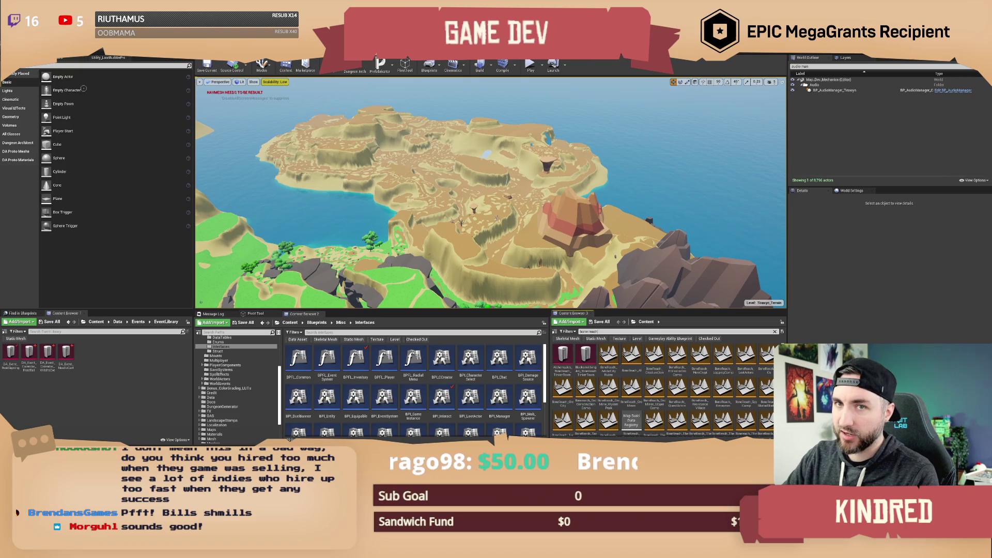
{"action": "left_click", "coordinate": [55, 65]}
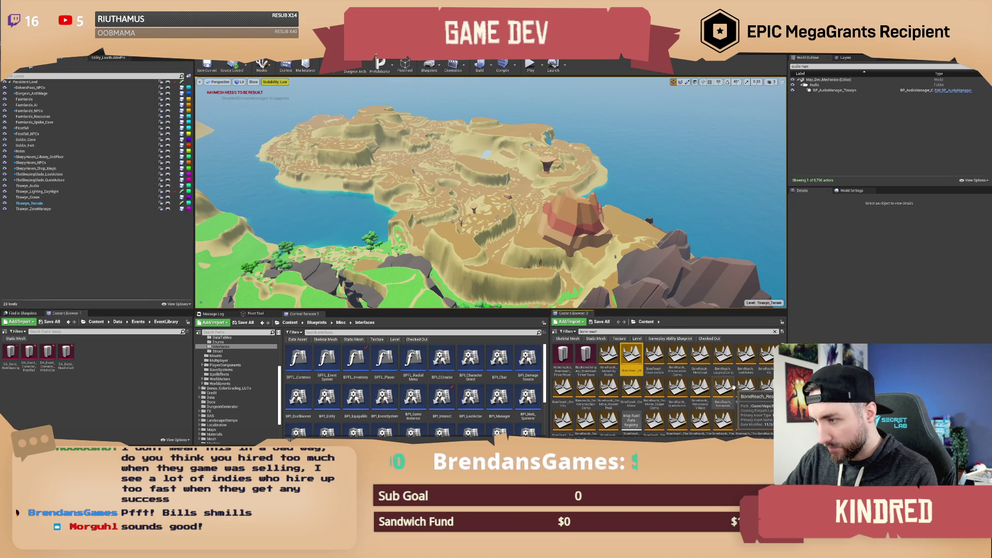
{"action": "scroll", "coordinate": [734, 387], "scroll_direction": "down", "scroll_amount": 1}
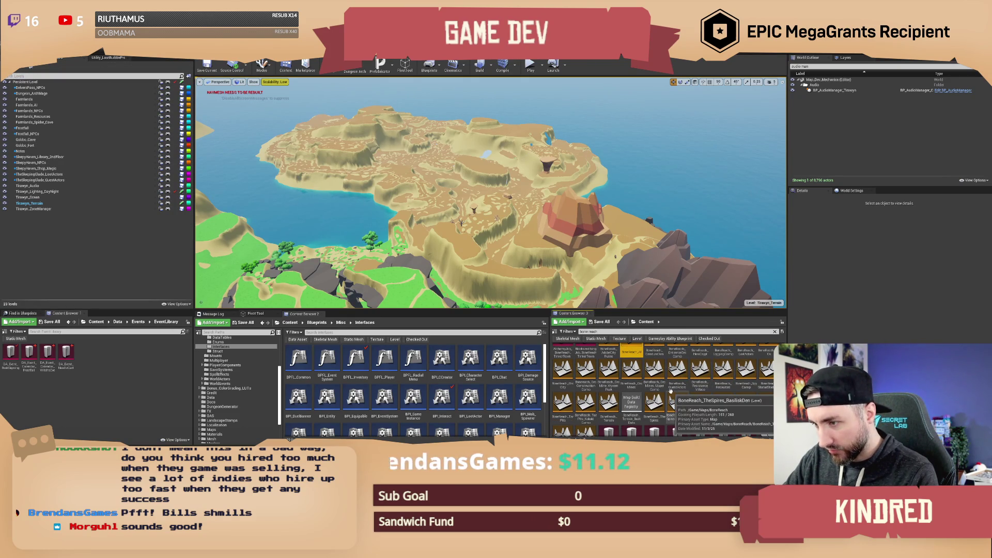
{"action": "scroll", "coordinate": [726, 404], "scroll_direction": "up", "scroll_amount": 1}
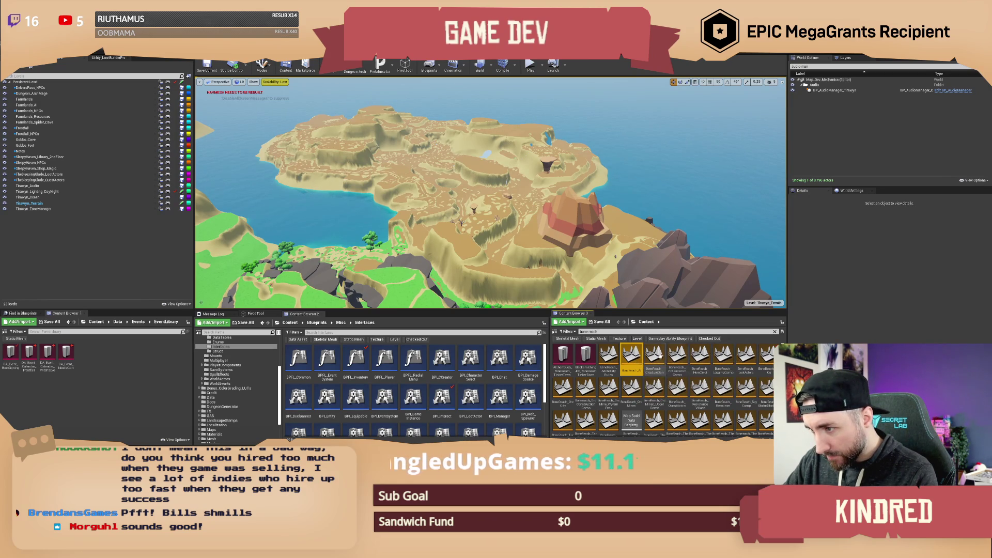
{"action": "scroll", "coordinate": [625, 401], "scroll_direction": "down", "scroll_amount": 3}
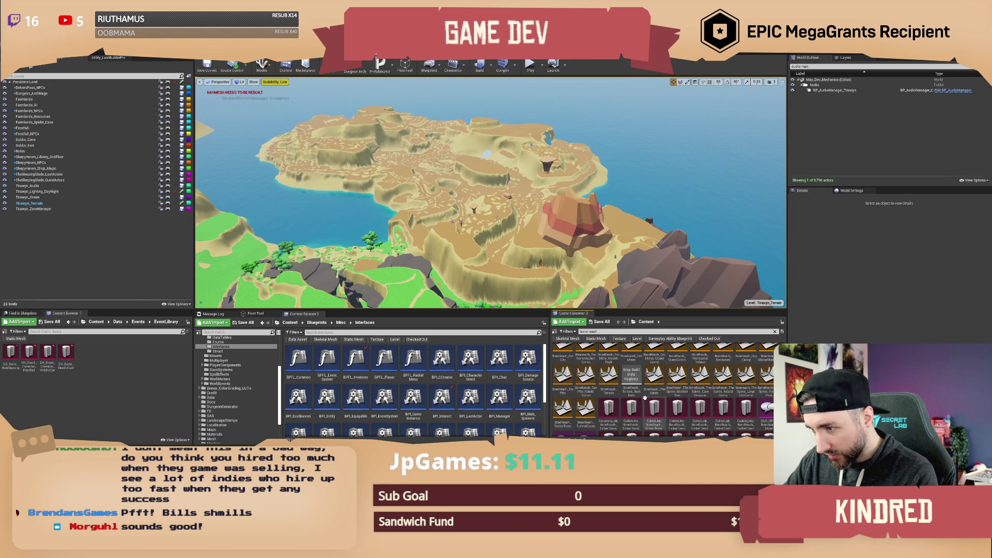
{"action": "scroll", "coordinate": [627, 401], "scroll_direction": "up", "scroll_amount": 1}
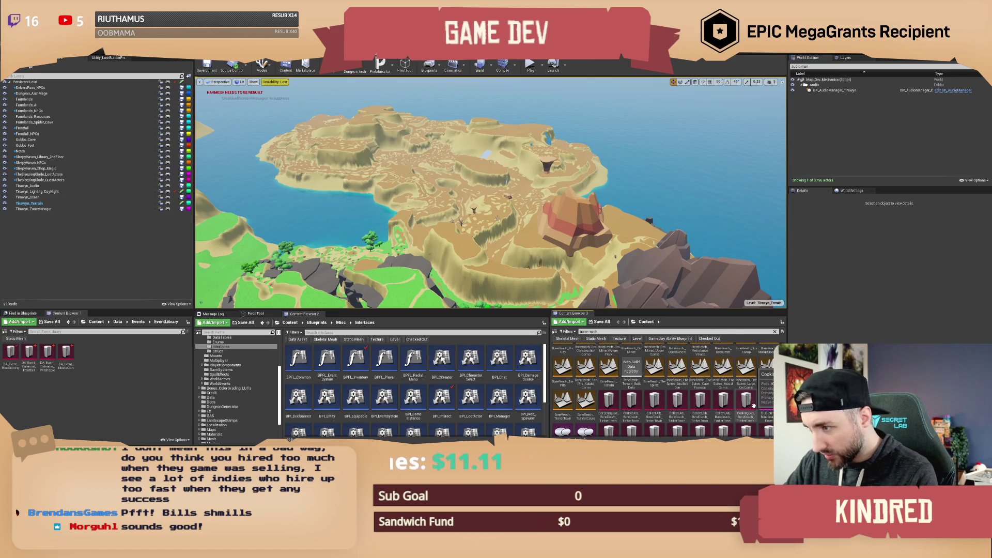
{"action": "scroll", "coordinate": [768, 396], "scroll_direction": "down", "scroll_amount": 1}
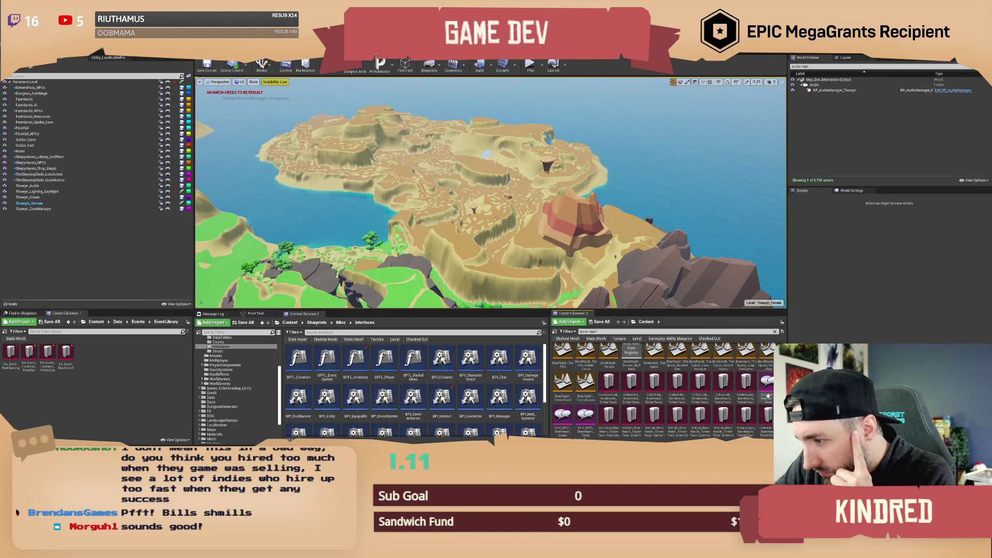
{"action": "scroll", "coordinate": [758, 391], "scroll_direction": "up", "scroll_amount": 2}
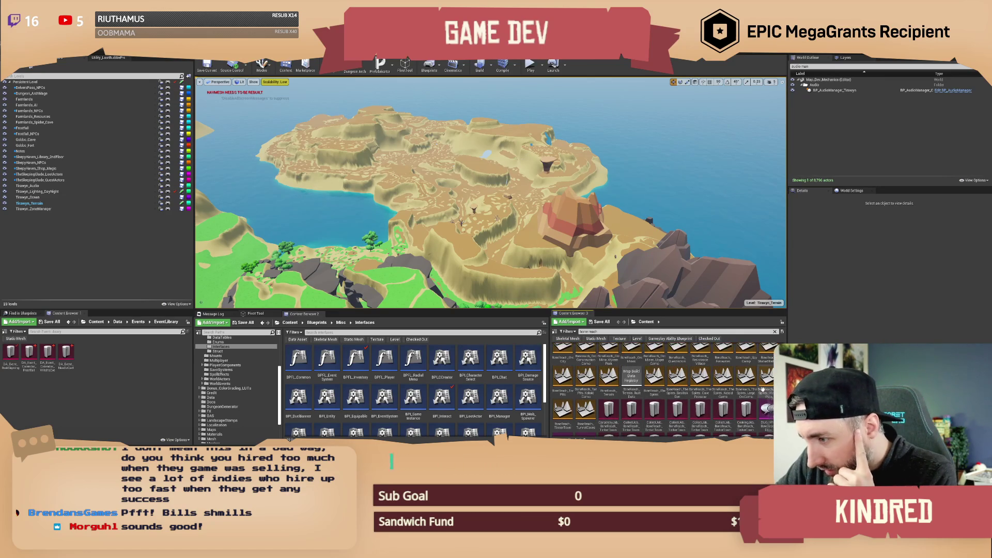
Select only the BoneReach terrain level among the filtered bone reach assets.
{"action": "left_click", "coordinate": [585, 412]}
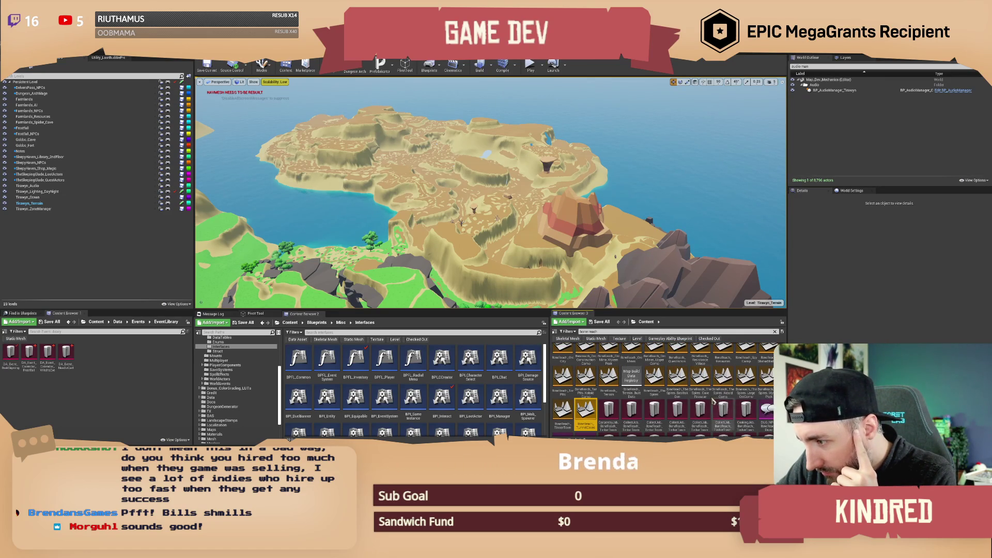
{"action": "scroll", "coordinate": [711, 395], "scroll_direction": "up", "scroll_amount": 1}
{"action": "scroll", "coordinate": [713, 396], "scroll_direction": "up", "scroll_amount": 1}
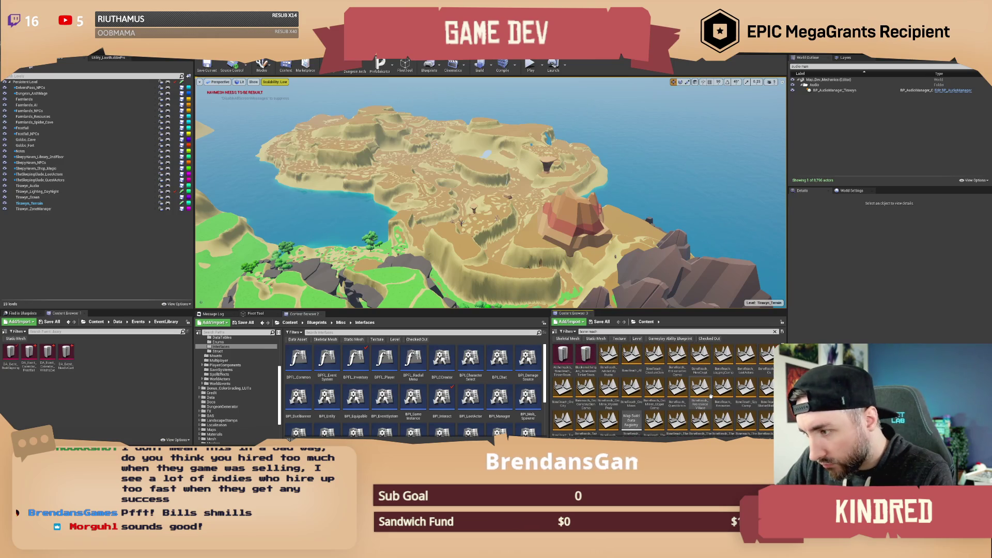
{"action": "key", "text": "ctrl+a"}
{"action": "scroll", "coordinate": [630, 413], "scroll_direction": "down", "scroll_amount": 1}
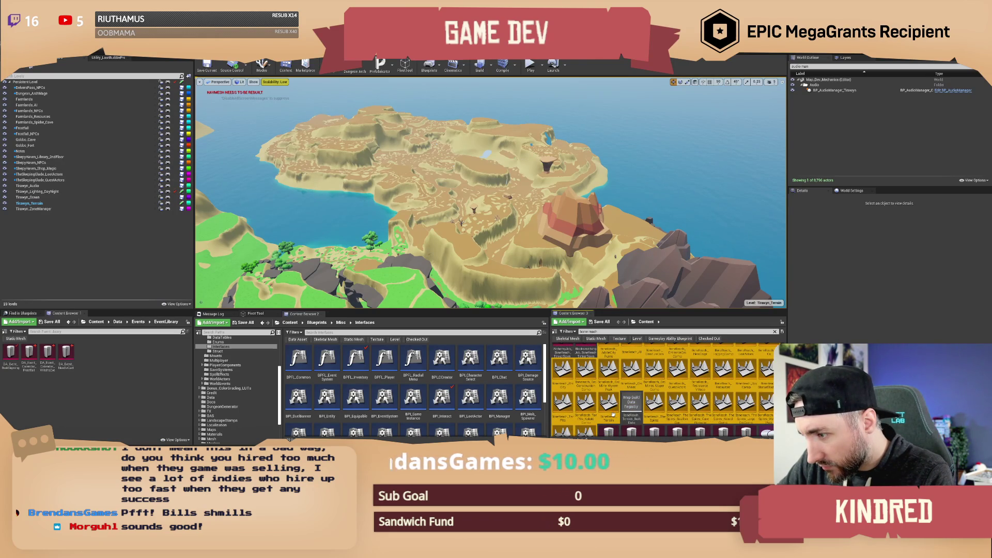
{"action": "left_click", "coordinate": [610, 413]}
Add the BoneReach terrain level to the map and fly into its canyon foliage.
{"action": "left_click_drag", "start_coordinate": [139, 240], "coordinate": [120, 237]}
{"action": "mouse_move", "coordinate": [502, 226]}
{"action": "left_mouse_down"}
{"action": "mouse_move", "coordinate": [489, 198]}
{"action": "mouse_move", "coordinate": [470, 207]}
{"action": "left_mouse_up"}
{"action": "left_click", "coordinate": [603, 238]}
Fly past the bone piles and red rock arch, then swing toward the mountains.
{"action": "left_click_drag", "start_coordinate": [602, 238], "coordinate": [588, 239]}
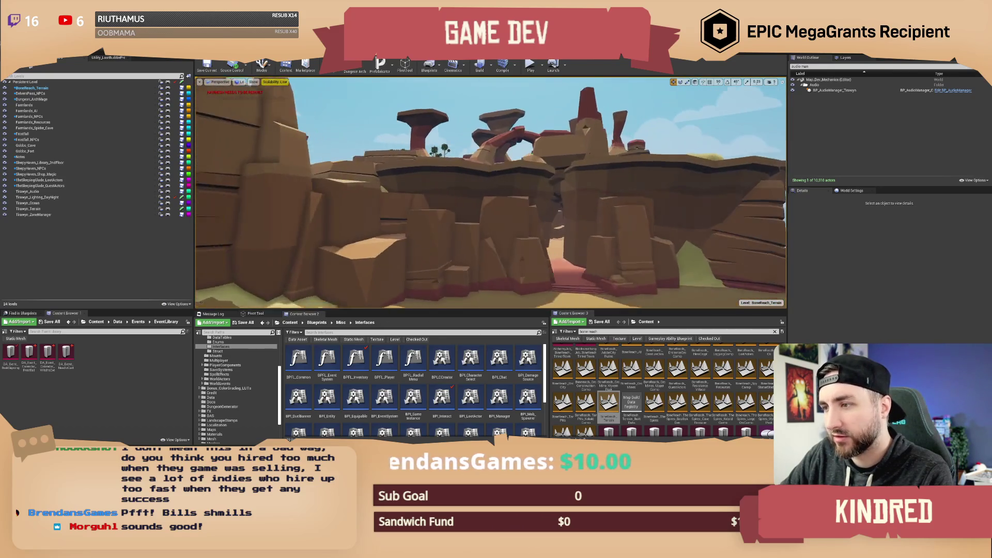
{"action": "mouse_move", "coordinate": [588, 238]}
{"action": "left_mouse_down"}
{"action": "mouse_move", "coordinate": [561, 238]}
{"action": "mouse_move", "coordinate": [584, 220]}
{"action": "left_mouse_up"}
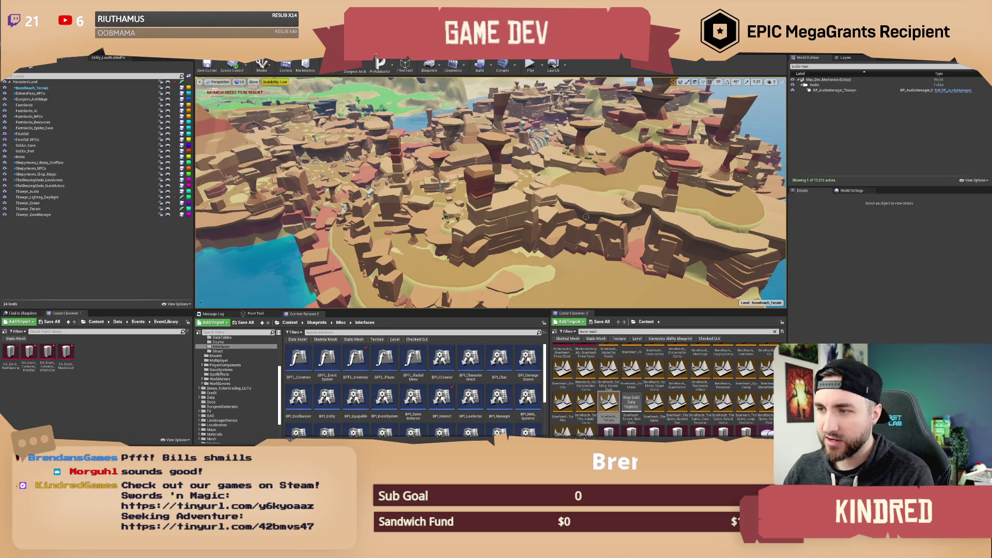
{"action": "mouse_move", "coordinate": [615, 221]}
{"action": "left_mouse_down"}
{"action": "mouse_move", "coordinate": [568, 207]}
{"action": "mouse_move", "coordinate": [455, 218]}
{"action": "left_mouse_up"}
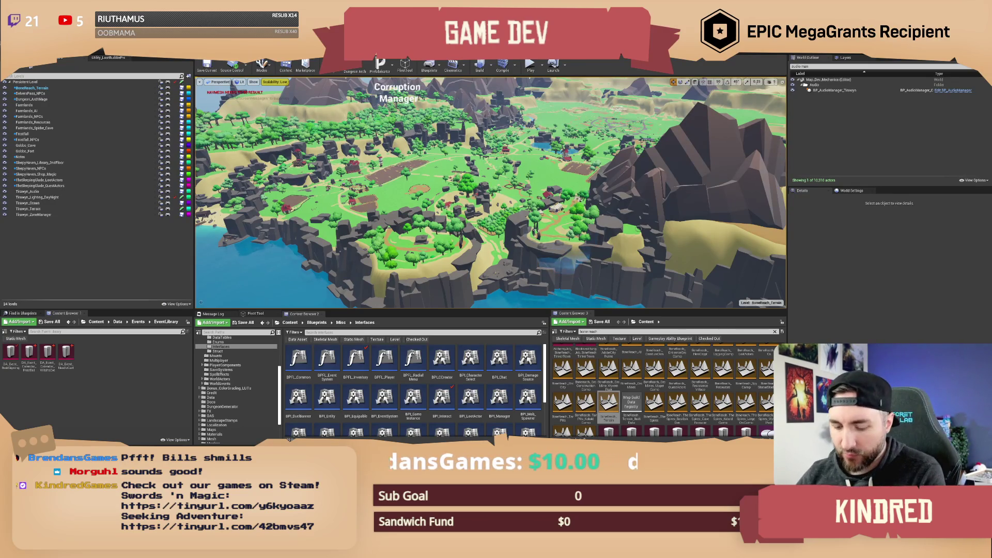
Reframe the view over the island coastline, turning toward the water and cliffs.
{"action": "mouse_move", "coordinate": [496, 196]}
{"action": "left_mouse_down"}
{"action": "mouse_move", "coordinate": [465, 202]}
{"action": "mouse_move", "coordinate": [465, 173]}
{"action": "mouse_move", "coordinate": [439, 159]}
{"action": "left_mouse_up"}
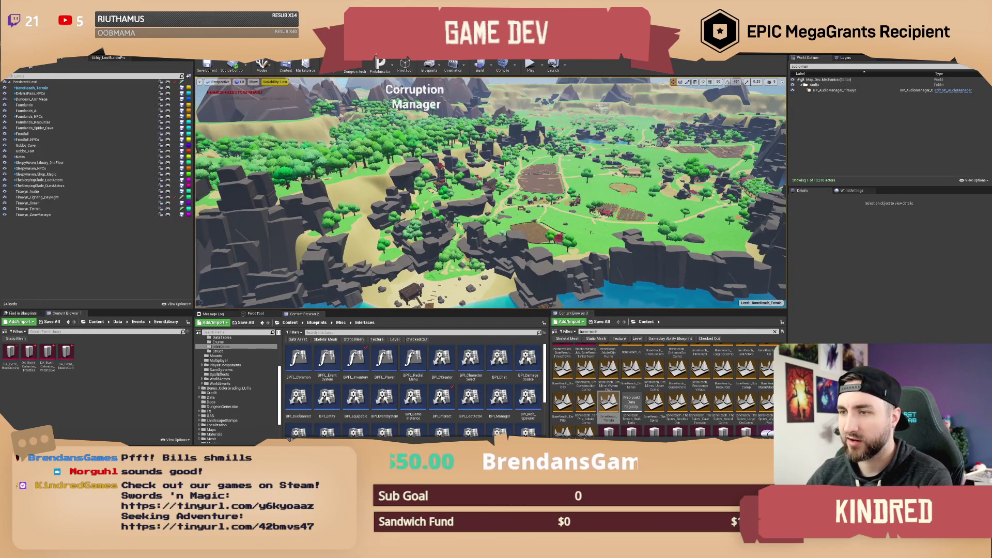
{"action": "left_click_drag", "start_coordinate": [439, 159], "coordinate": [435, 156]}
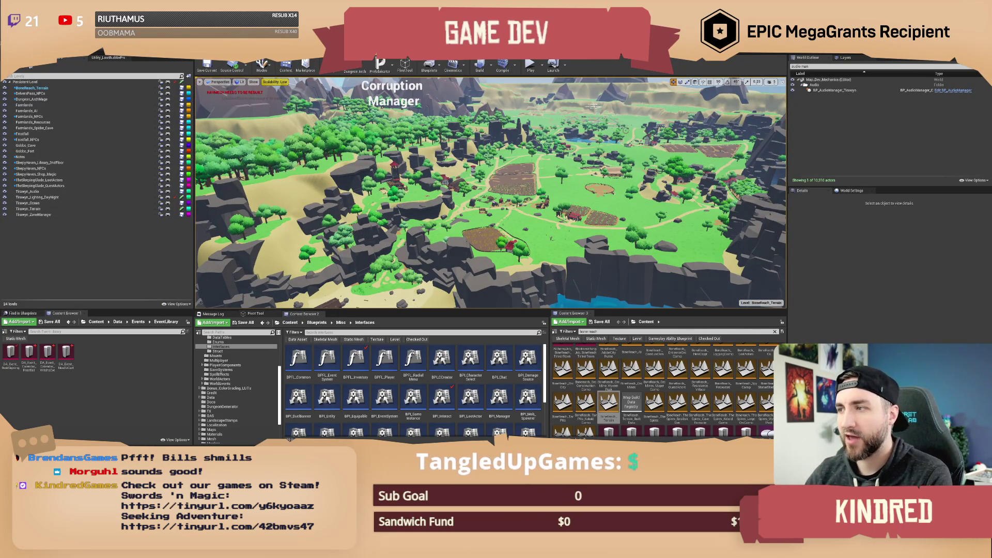
{"action": "key", "text": "d"}
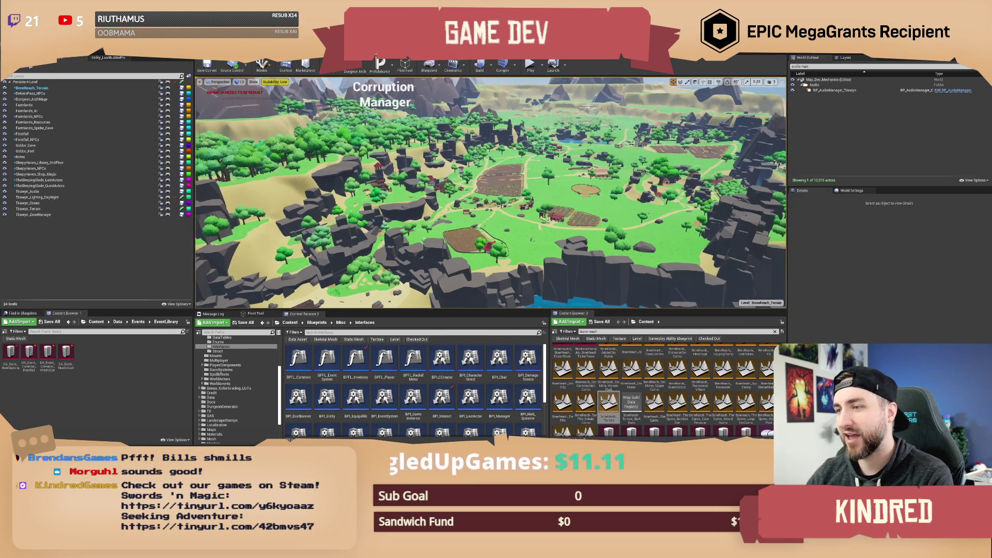
{"action": "key", "text": "d"}
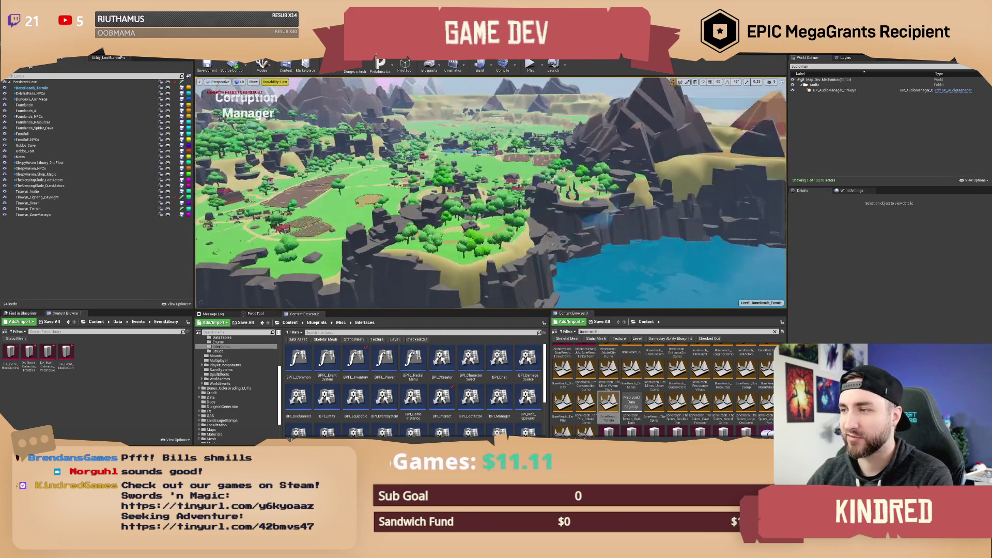
Fly into the green valley toward the village and farms, then swing back to the canyon.
{"action": "key", "text": "w"}
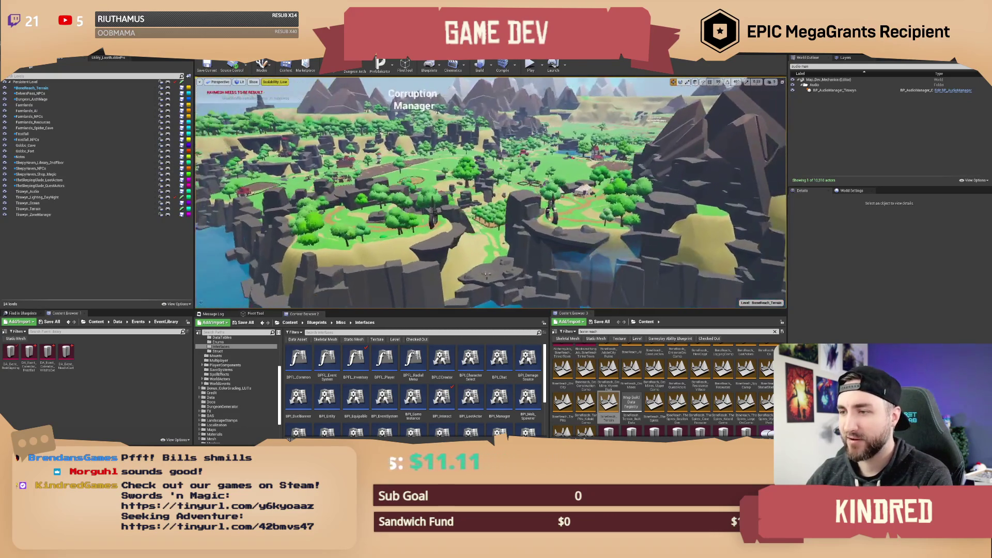
{"action": "key", "text": "w"}
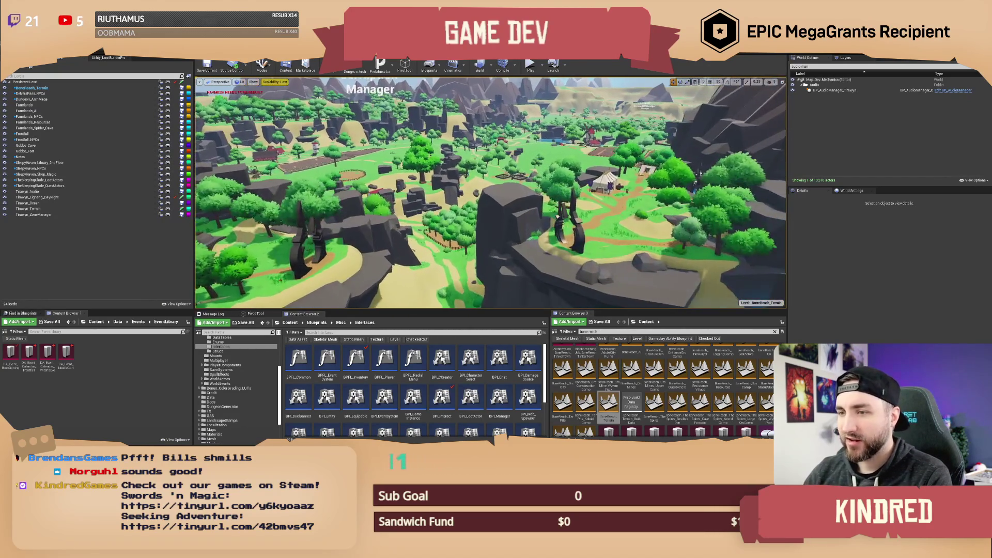
{"action": "key", "text": "w"}
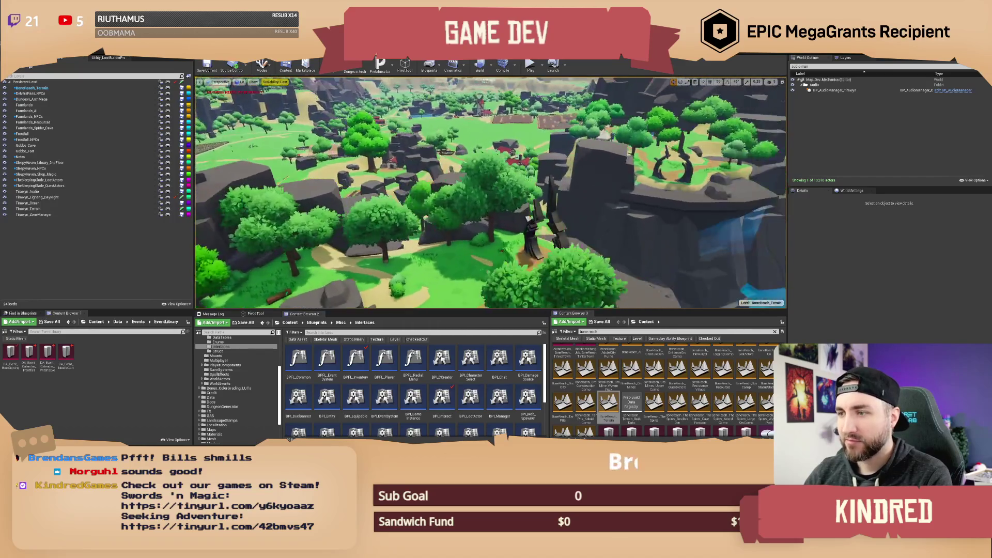
{"action": "key", "text": "s"}
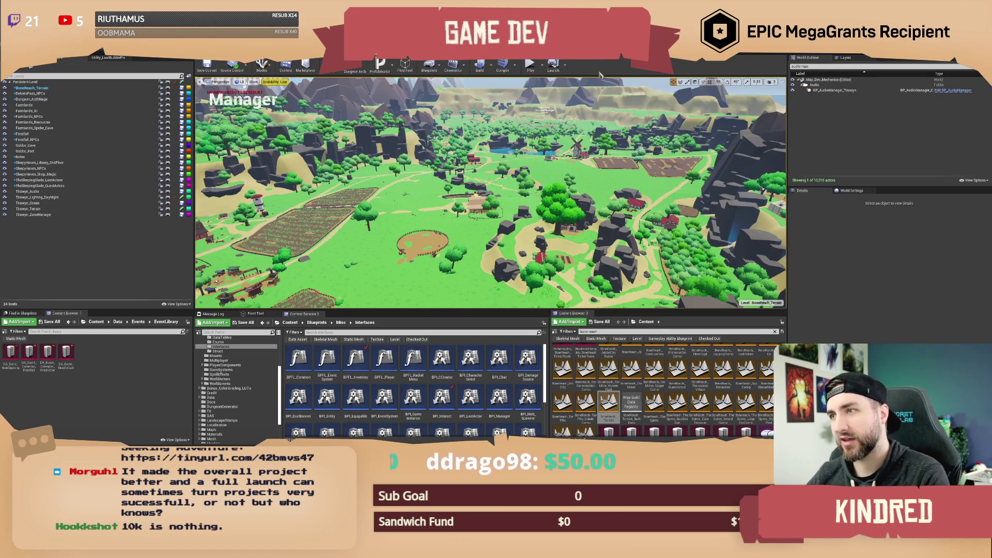
{"action": "mouse_move", "coordinate": [490, 197]}
{"action": "left_mouse_down"}
{"action": "mouse_move", "coordinate": [522, 227]}
{"action": "mouse_move", "coordinate": [525, 253]}
{"action": "mouse_move", "coordinate": [608, 264]}
{"action": "left_mouse_up"}
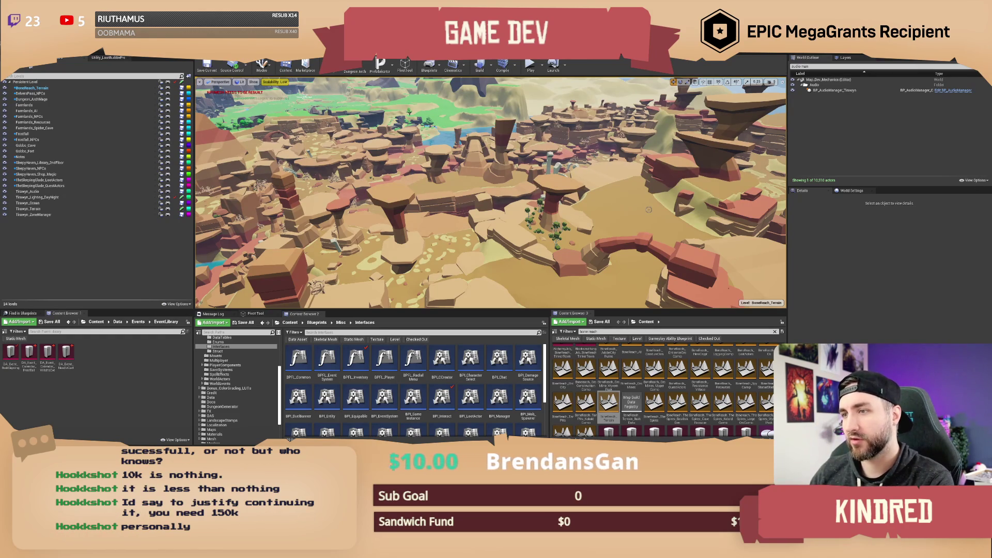
Raise the camera above the canyon and fly forward toward the green valley and lake.
{"action": "left_click_drag", "start_coordinate": [648, 209], "coordinate": [513, 227]}
{"action": "key", "text": "w"}
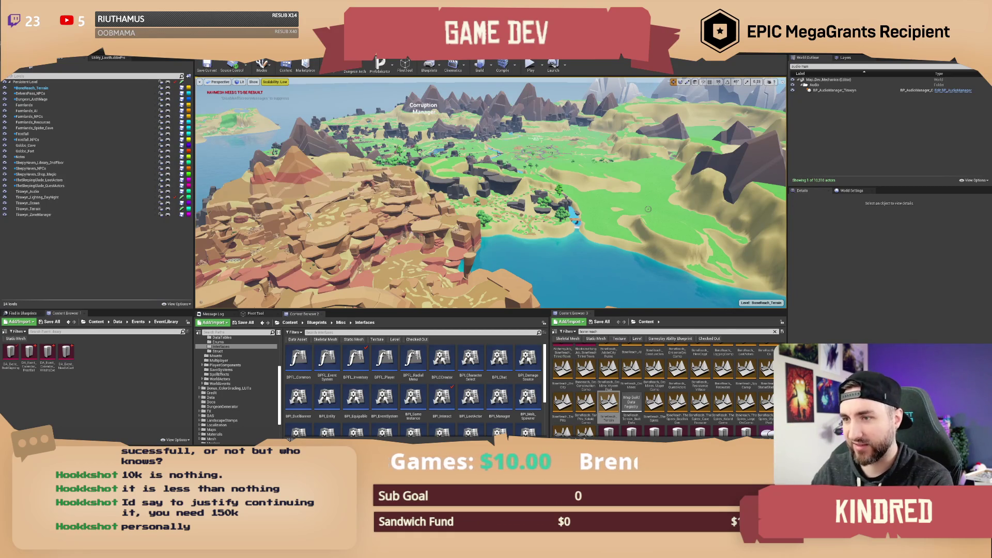
{"action": "mouse_move", "coordinate": [650, 197]}
{"action": "left_mouse_down"}
{"action": "mouse_move", "coordinate": [639, 162]}
{"action": "mouse_move", "coordinate": [646, 203]}
{"action": "left_mouse_up"}
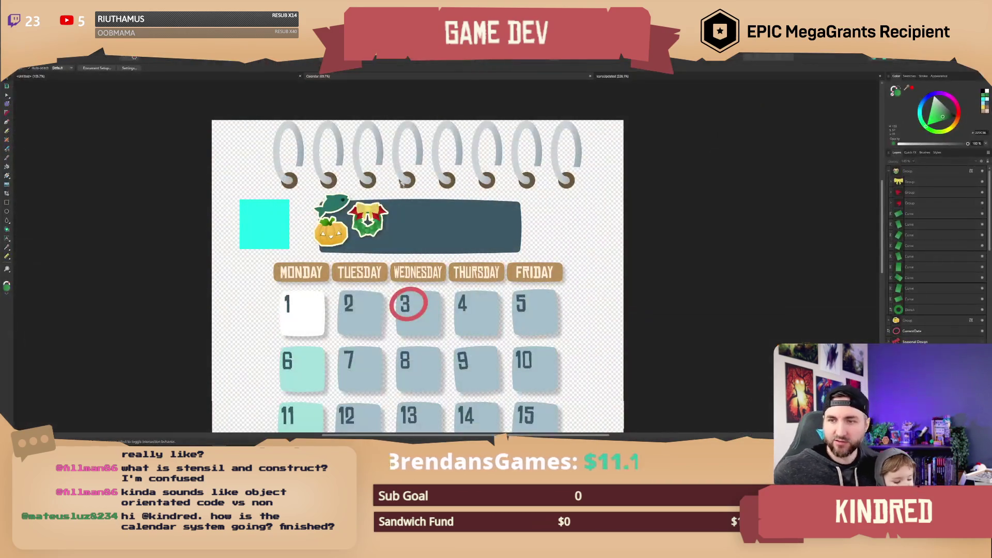
{"action": "left_click", "coordinate": [368, 227]}
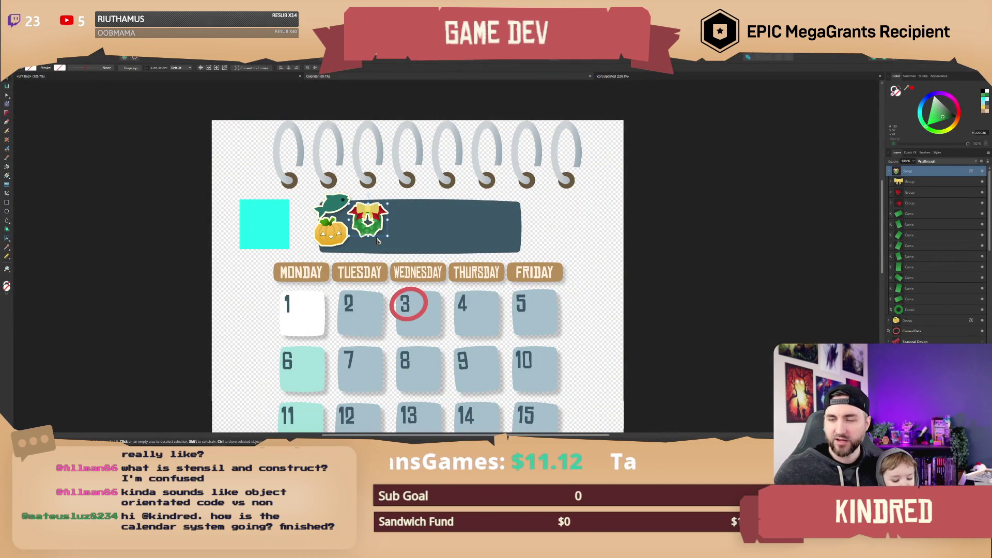
{"action": "left_click", "coordinate": [331, 231]}
{"action": "left_click", "coordinate": [304, 212]}
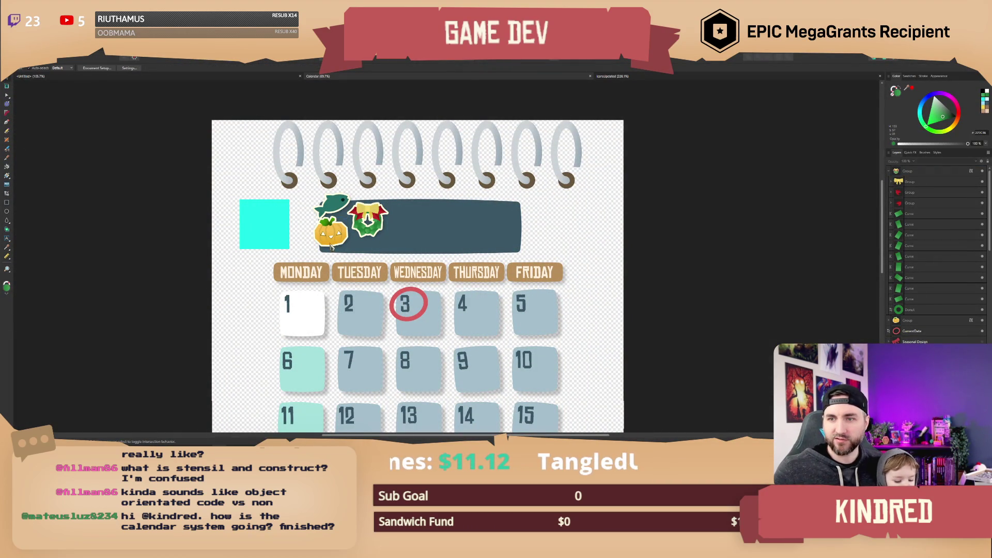
{"action": "scroll", "coordinate": [555, 363], "scroll_direction": "down", "scroll_amount": 3}
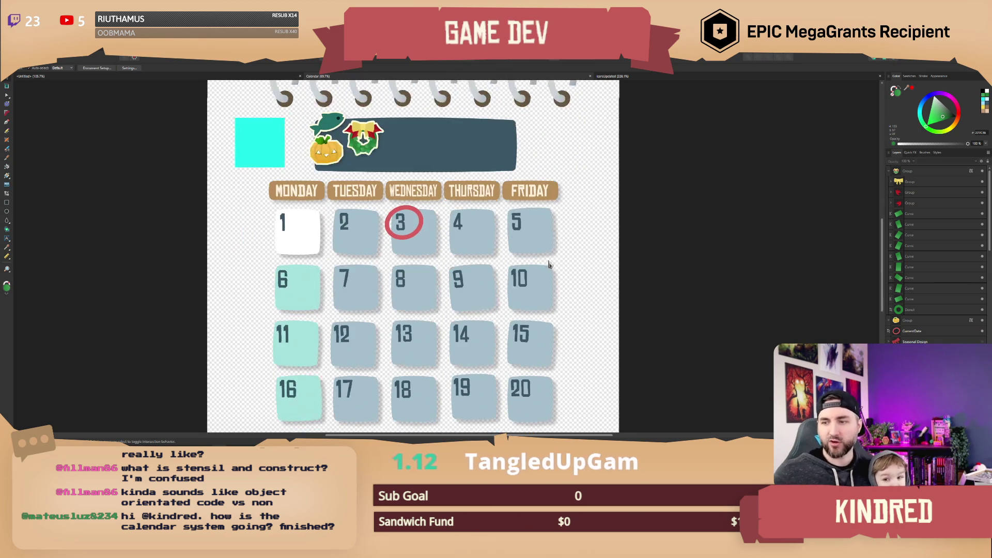
{"action": "left_click_drag", "start_coordinate": [576, 196], "coordinate": [579, 284]}
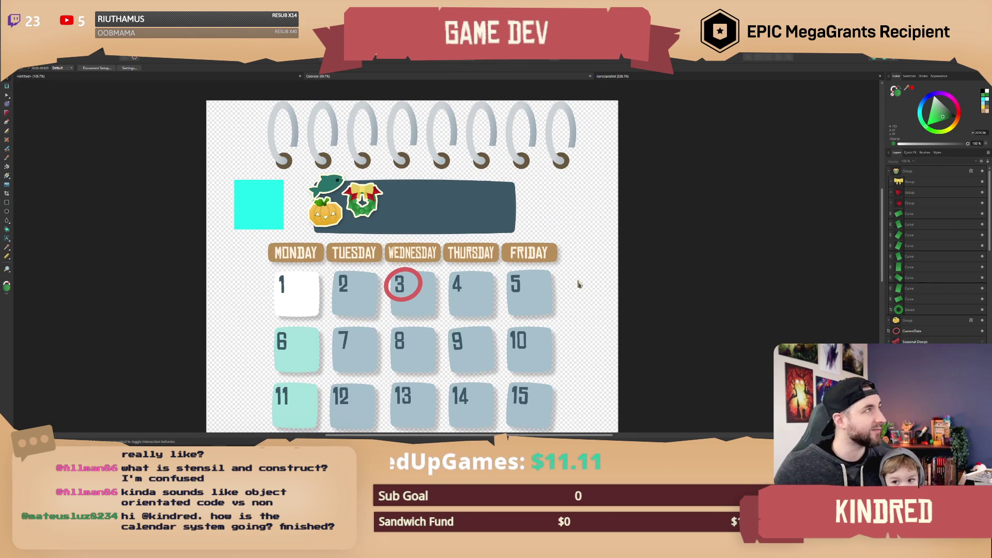
{"action": "left_click", "coordinate": [373, 211]}
{"action": "left_click", "coordinate": [567, 248]}
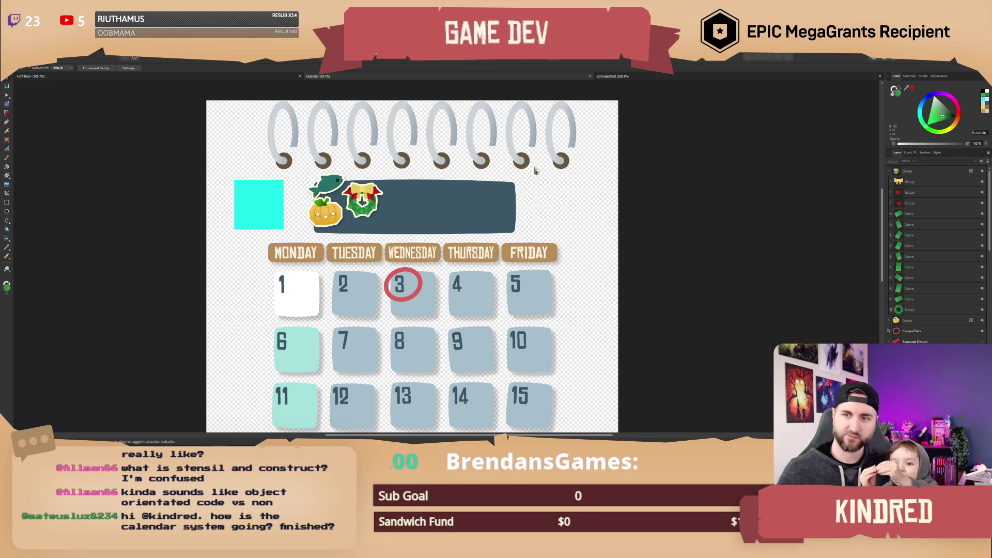
Nudge the wreath sticker slightly right along the dark banner, leaving it deselected.
{"action": "left_click", "coordinate": [331, 220]}
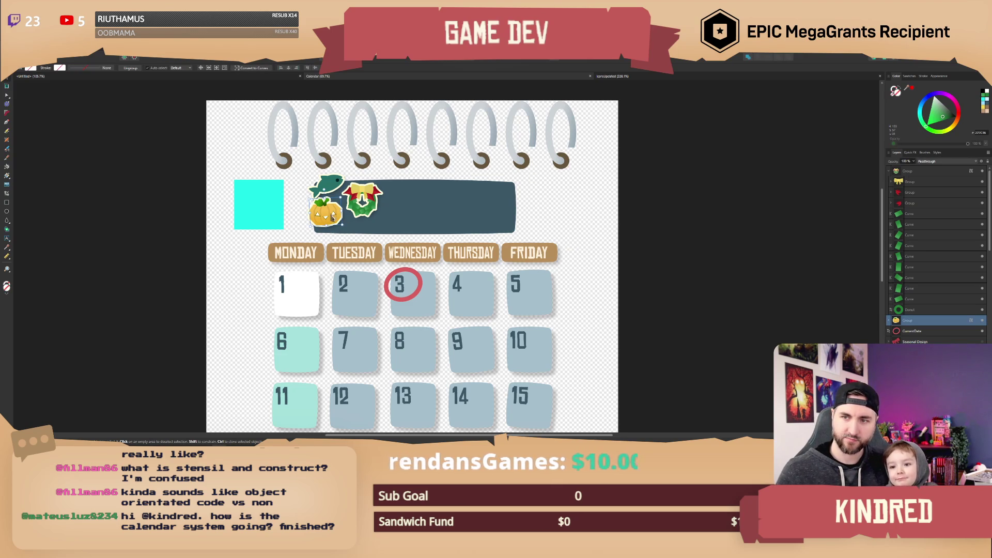
{"action": "left_click", "coordinate": [232, 261]}
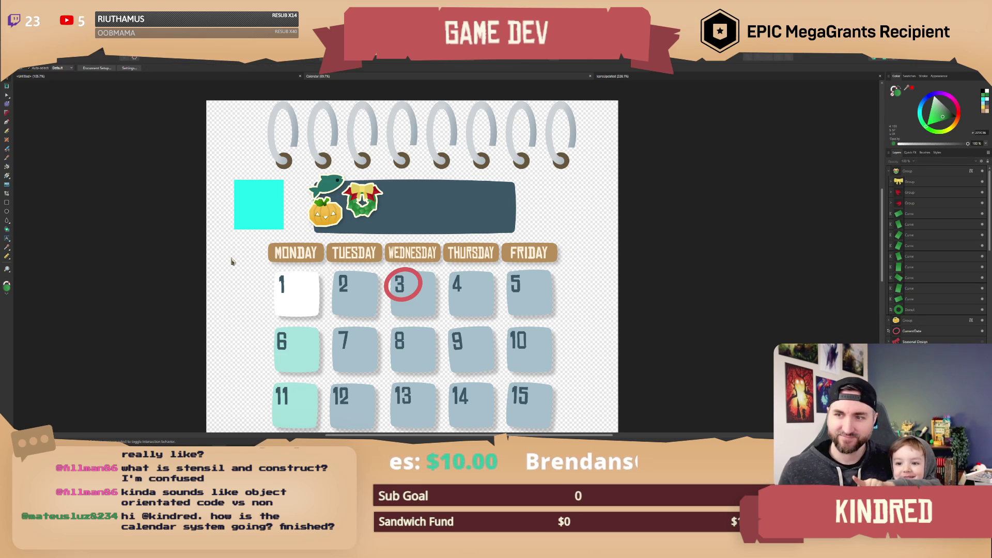
{"action": "left_click", "coordinate": [373, 212]}
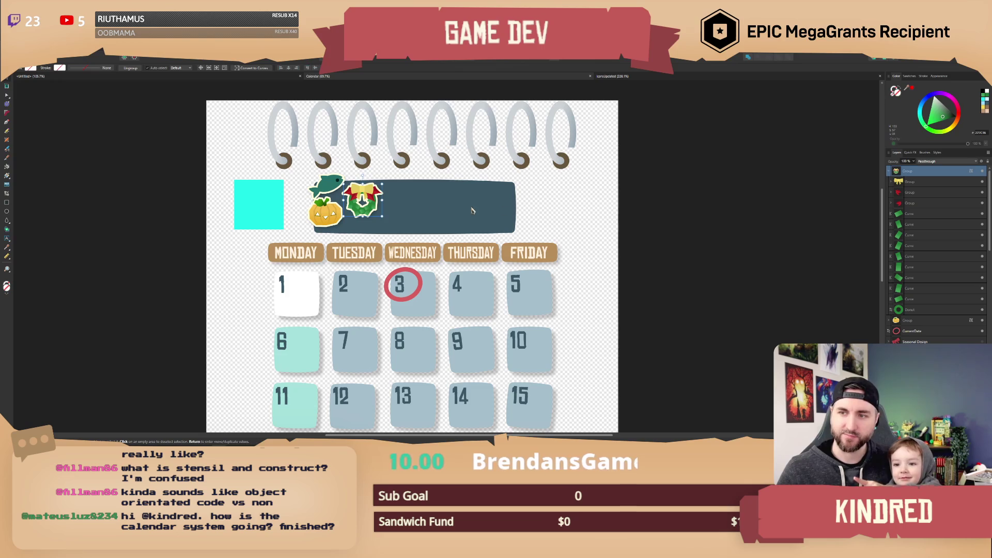
{"action": "left_click", "coordinate": [547, 210]}
{"action": "left_click_drag", "start_coordinate": [373, 206], "coordinate": [386, 208]}
{"action": "left_click", "coordinate": [550, 211]}
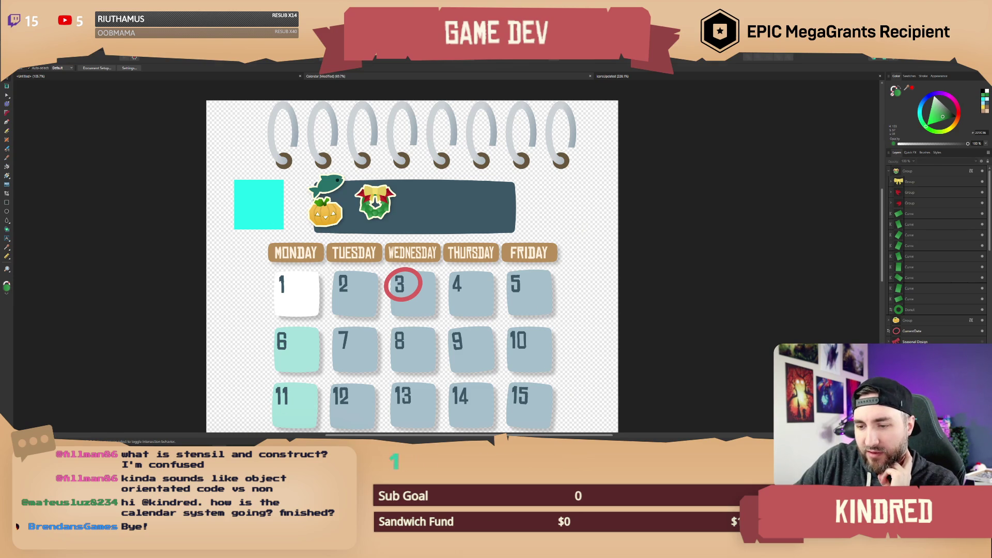
{"action": "key", "text": "alt+Tab"}
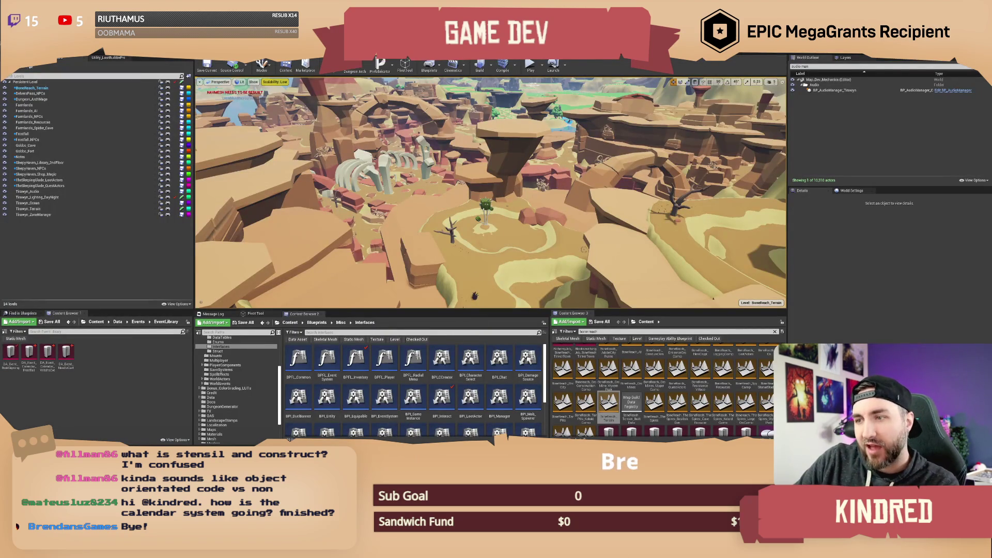
Look across the canyon floor, then add the BoneReach_TarPits level to the world.
{"action": "left_click_drag", "start_coordinate": [491, 207], "coordinate": [408, 207]}
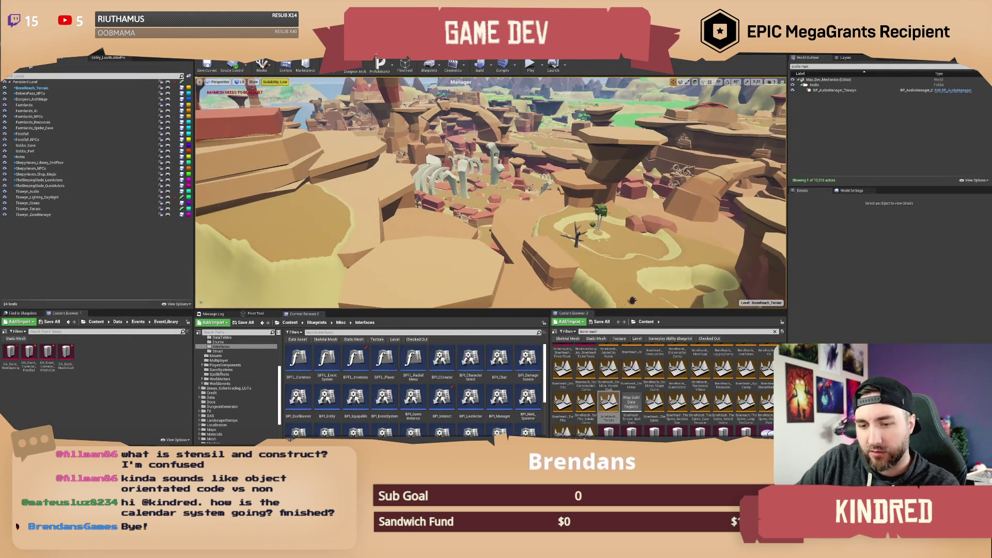
{"action": "mouse_move", "coordinate": [567, 210]}
{"action": "left_mouse_down"}
{"action": "mouse_move", "coordinate": [465, 189]}
{"action": "mouse_move", "coordinate": [460, 206]}
{"action": "left_mouse_up"}
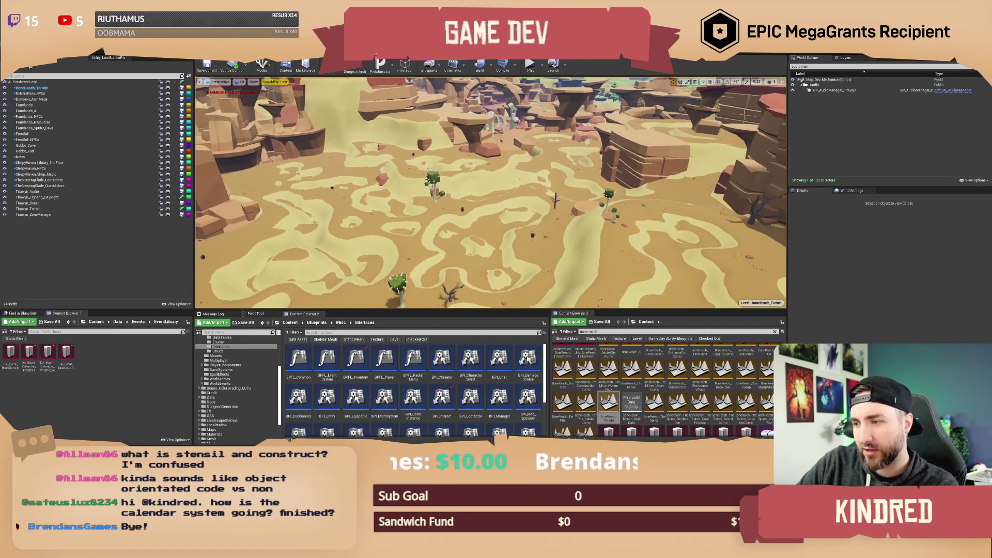
{"action": "left_click", "coordinate": [563, 406]}
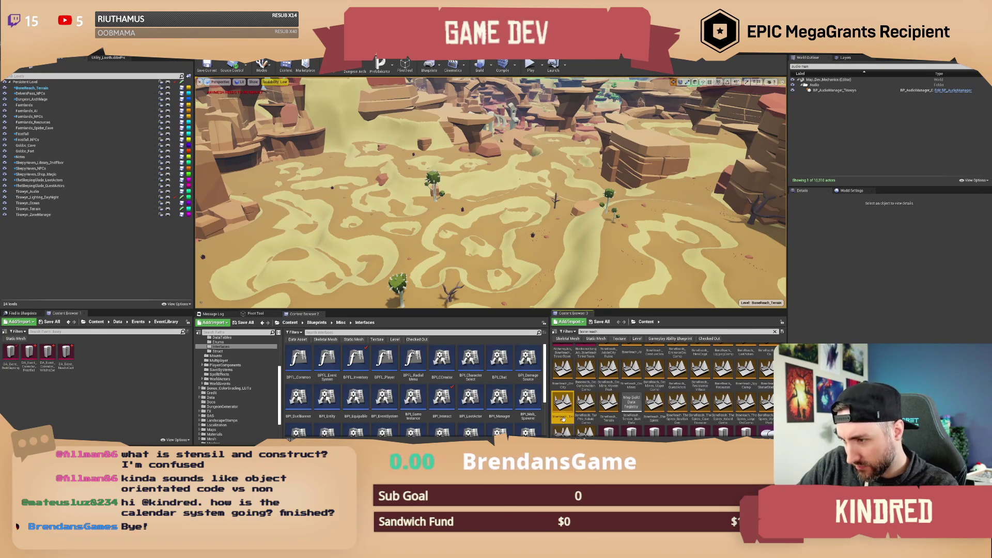
{"action": "left_click_drag", "start_coordinate": [112, 242], "coordinate": [111, 243]}
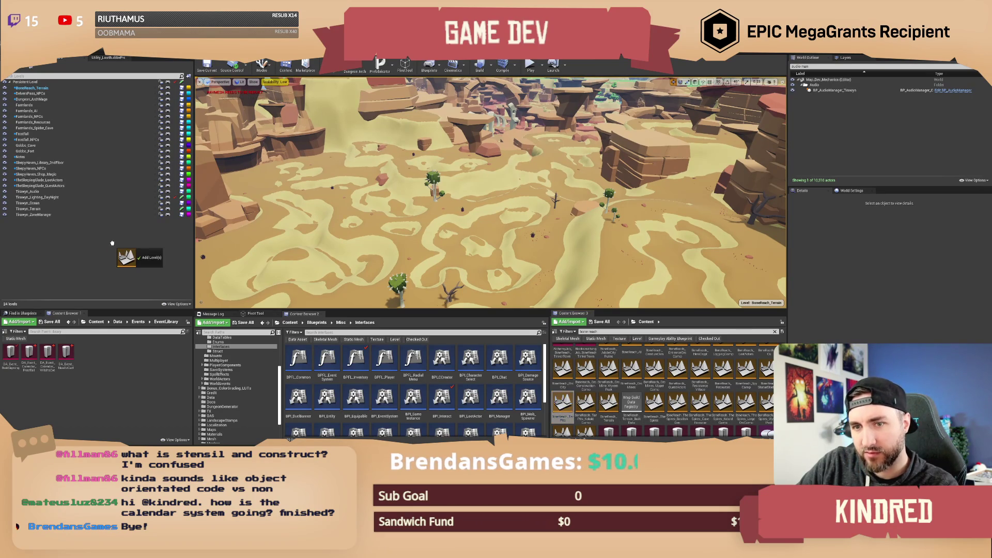
Fly down toward the bone arches and rock pillars, then back over the desert.
{"action": "scroll", "coordinate": [490, 193], "scroll_direction": "up", "scroll_amount": 5}
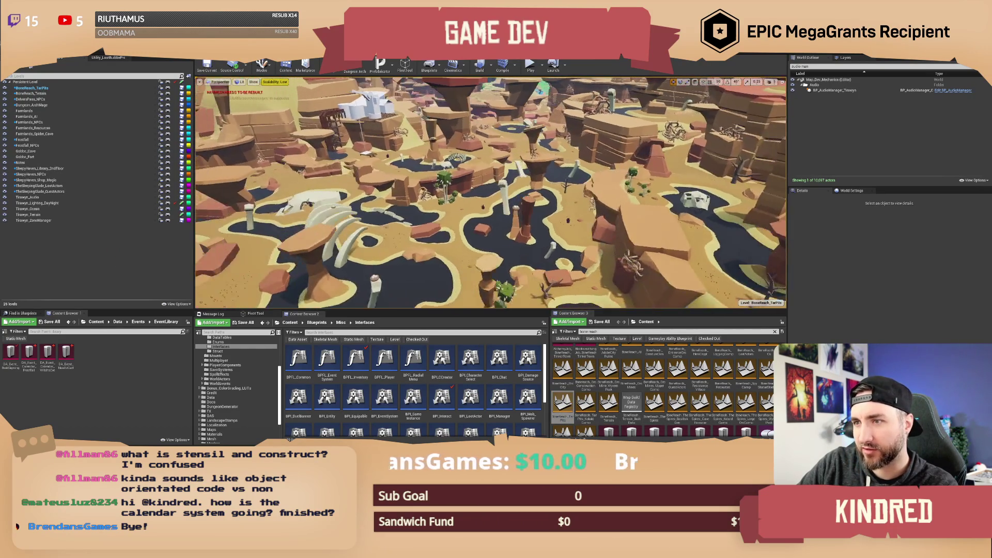
{"action": "scroll", "coordinate": [489, 192], "scroll_direction": "up", "scroll_amount": 6}
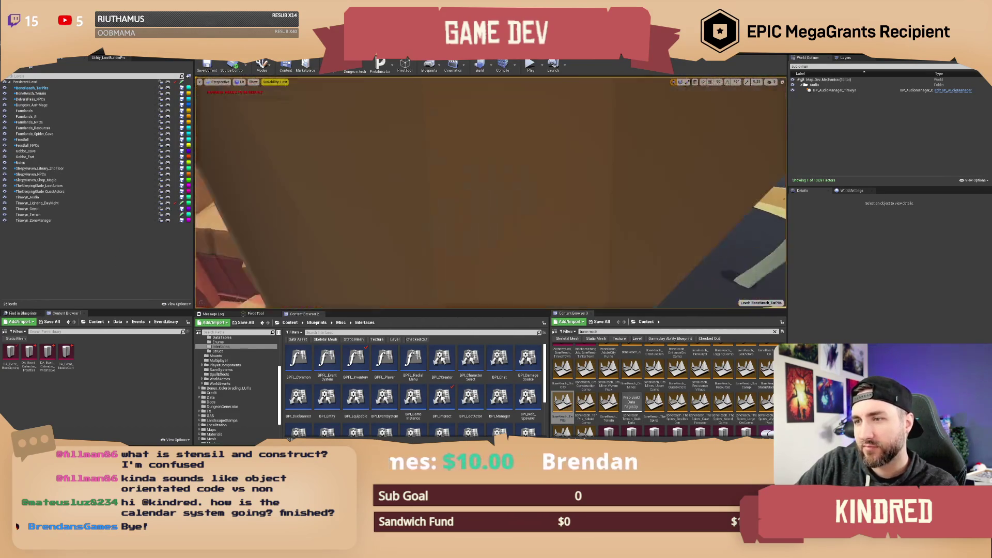
{"action": "scroll", "coordinate": [490, 192], "scroll_direction": "up", "scroll_amount": 3}
{"action": "mouse_move", "coordinate": [490, 193]}
{"action": "left_mouse_down"}
{"action": "mouse_move", "coordinate": [548, 178]}
{"action": "mouse_move", "coordinate": [547, 147]}
{"action": "left_mouse_up"}
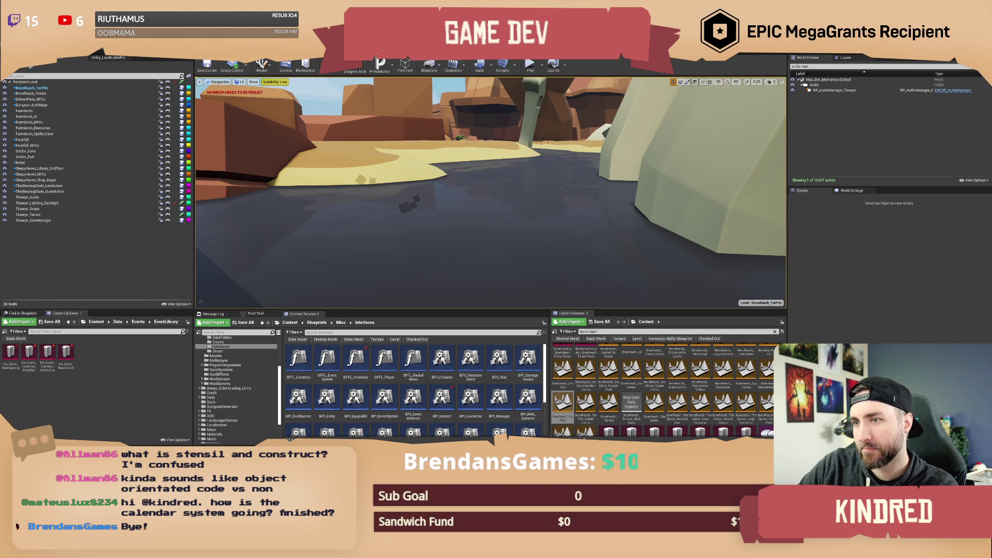
{"action": "mouse_move", "coordinate": [548, 148]}
{"action": "left_mouse_down"}
{"action": "mouse_move", "coordinate": [506, 178]}
{"action": "mouse_move", "coordinate": [470, 150]}
{"action": "mouse_move", "coordinate": [423, 160]}
{"action": "left_mouse_up"}
Deselect the Landscape and pull the camera back to bring the white tower into view.
{"action": "left_click", "coordinate": [393, 259]}
{"action": "key", "text": "Escape"}
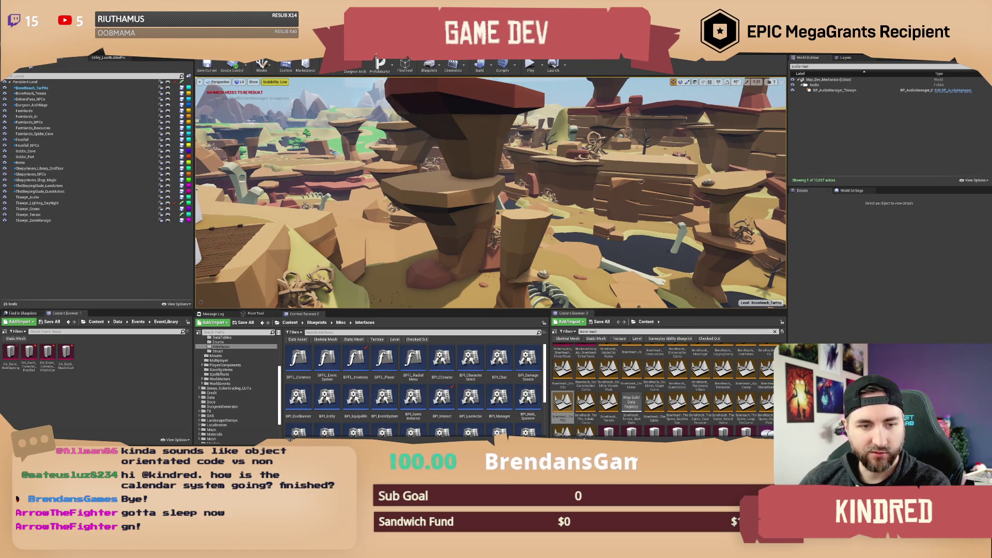
{"action": "mouse_move", "coordinate": [491, 191]}
{"action": "left_mouse_down"}
{"action": "mouse_move", "coordinate": [470, 191]}
{"action": "mouse_move", "coordinate": [491, 191]}
{"action": "mouse_move", "coordinate": [490, 212]}
{"action": "mouse_move", "coordinate": [470, 212]}
{"action": "left_mouse_up"}
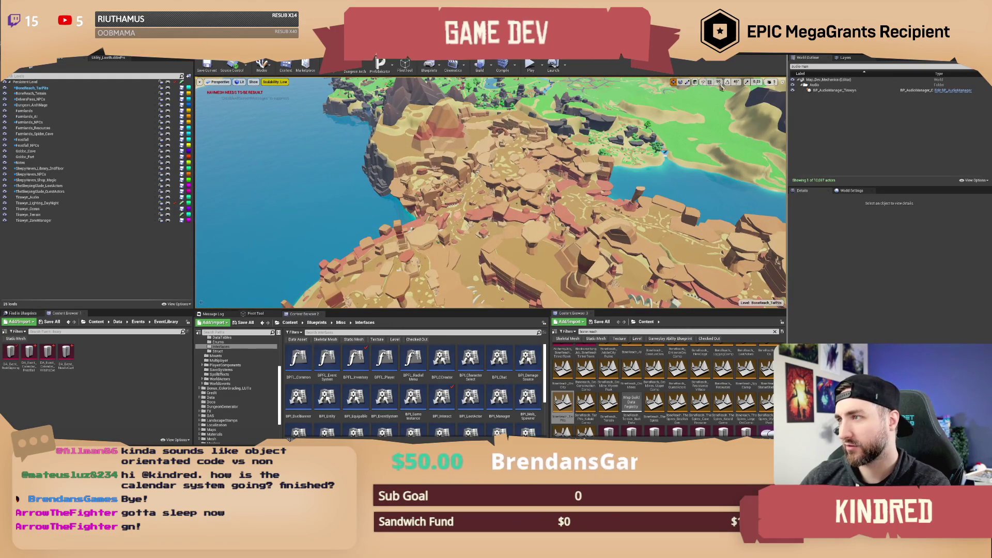
Raise the camera flying speed and fly up to an overhead view framing the whole island.
{"action": "left_click", "coordinate": [772, 84]}
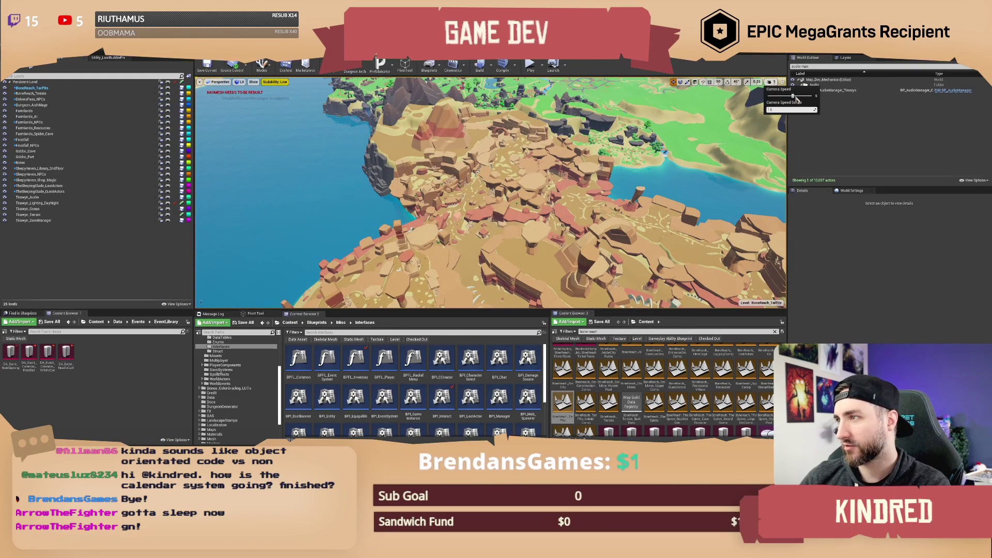
{"action": "left_click_drag", "start_coordinate": [800, 95], "coordinate": [806, 95]}
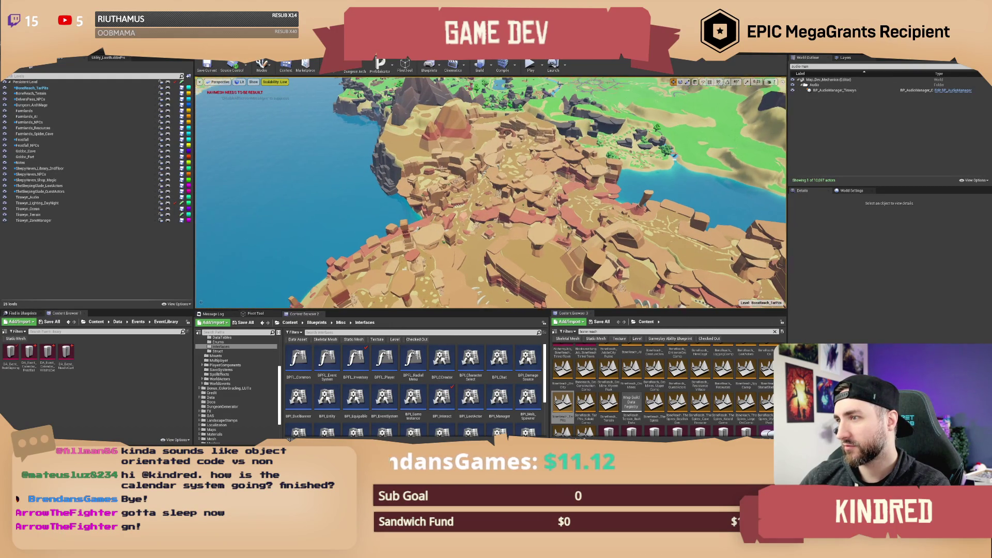
{"action": "key", "text": "s"}
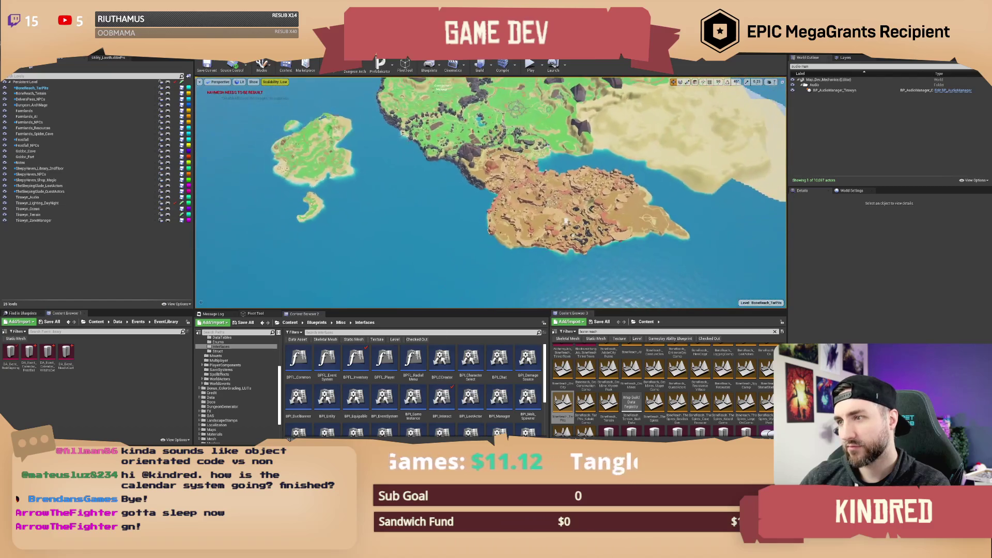
{"action": "key", "text": "w"}
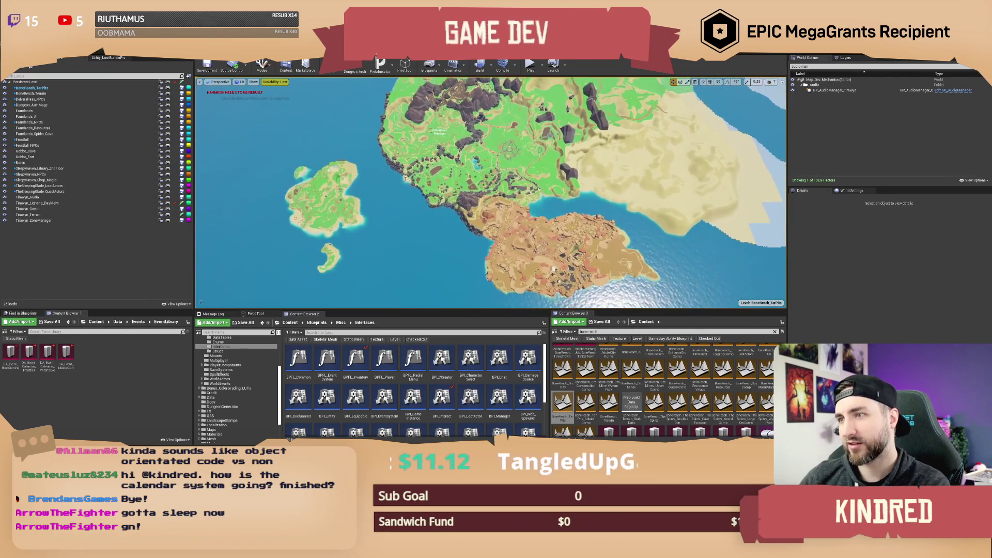
{"action": "key", "text": "w"}
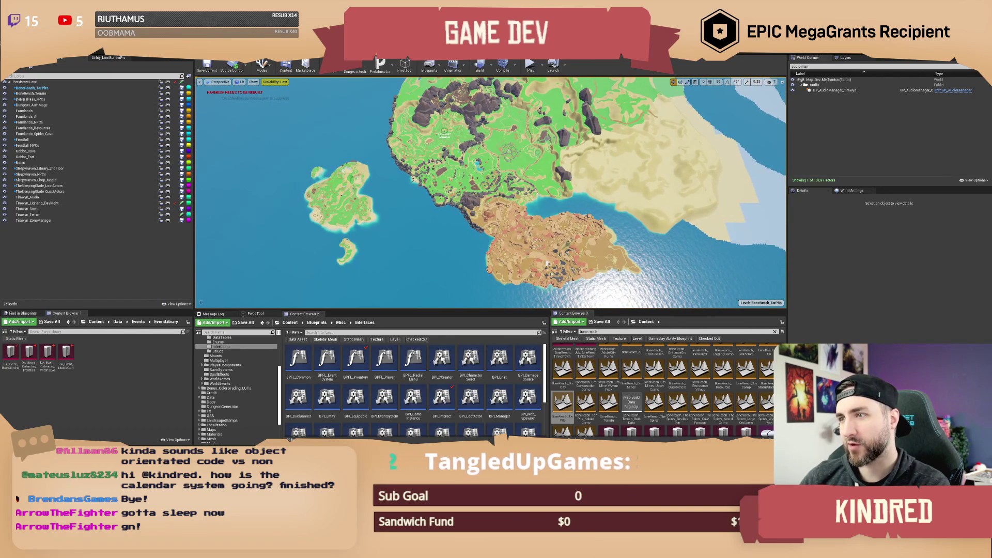
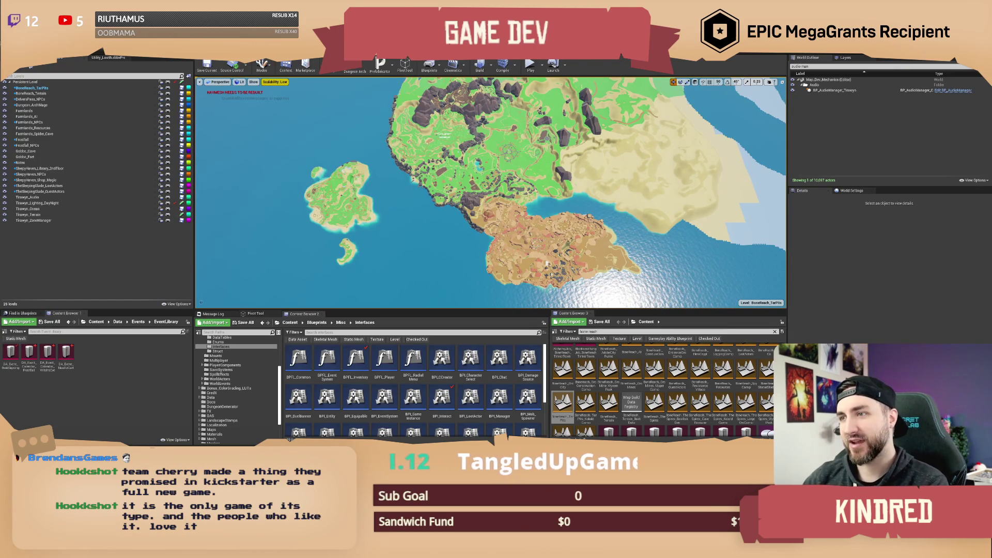
Zoom in from the top-down map, then tilt over the southern cliffs toward the Corruption Manager area.
{"action": "scroll", "coordinate": [491, 191], "scroll_direction": "up", "scroll_amount": 2}
{"action": "scroll", "coordinate": [491, 191], "scroll_direction": "up", "scroll_amount": 5}
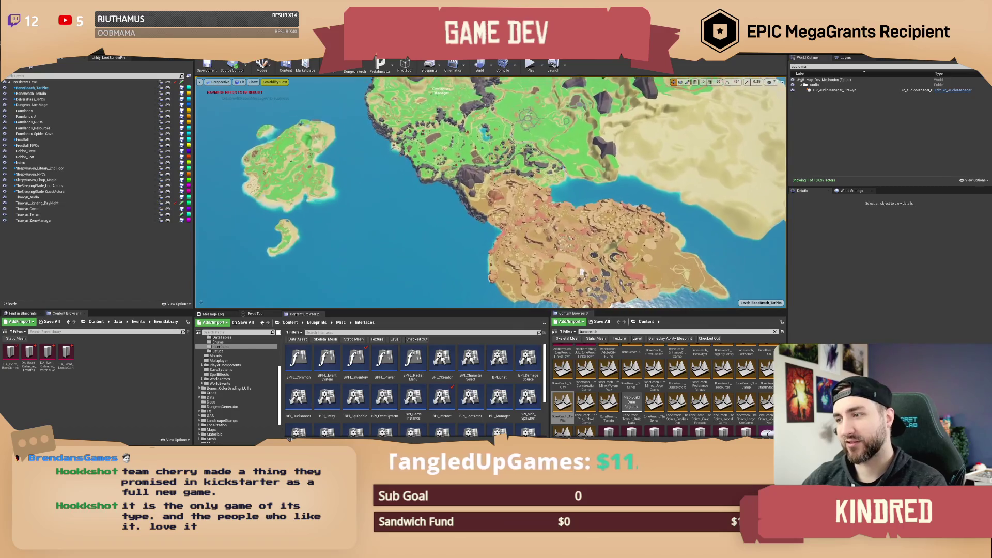
{"action": "mouse_move", "coordinate": [491, 192]}
{"action": "left_mouse_down"}
{"action": "mouse_move", "coordinate": [491, 160]}
{"action": "mouse_move", "coordinate": [480, 191]}
{"action": "mouse_move", "coordinate": [429, 191]}
{"action": "mouse_move", "coordinate": [450, 171]}
{"action": "left_mouse_up"}
{"action": "scroll", "coordinate": [491, 191], "scroll_direction": "up", "scroll_amount": 6}
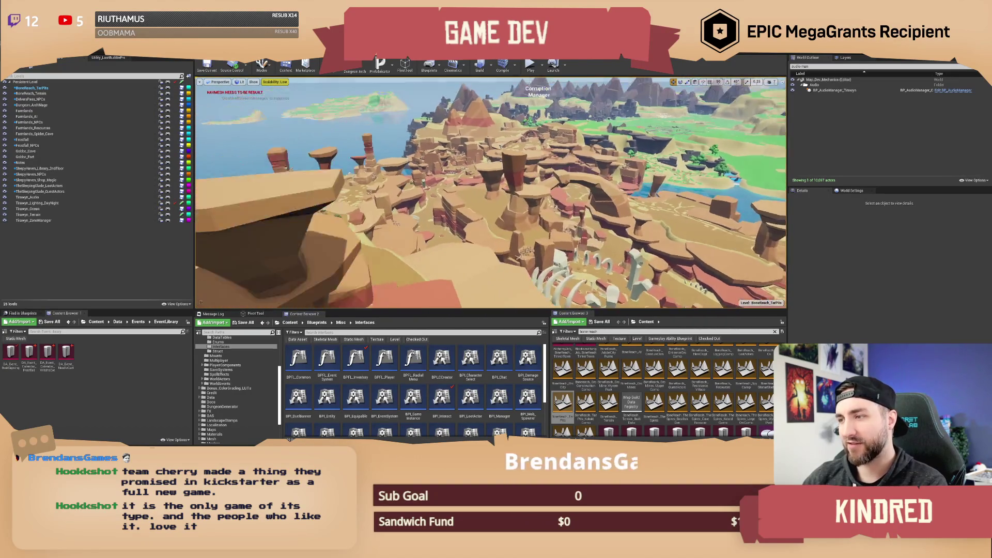
{"action": "left_click_drag", "start_coordinate": [450, 171], "coordinate": [460, 161]}
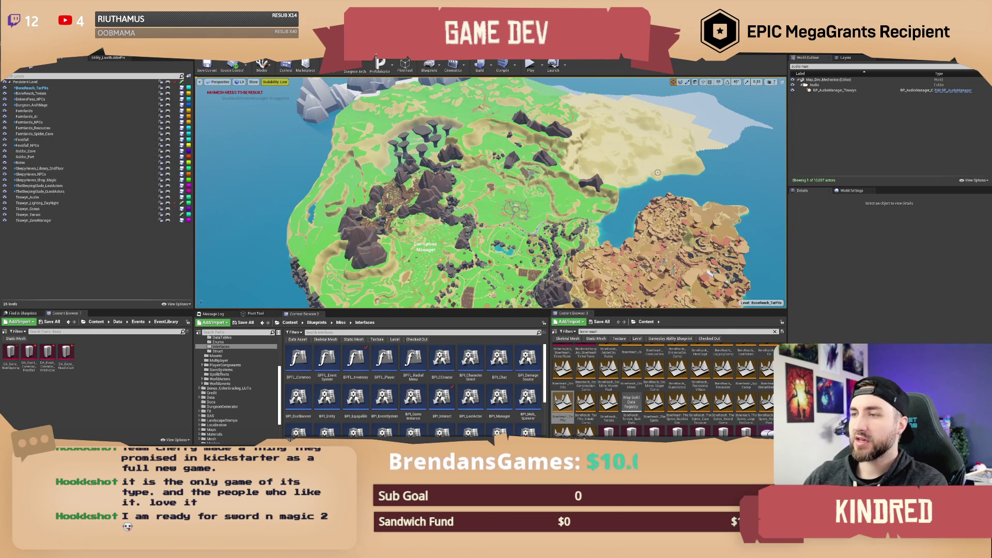
Zoom in over the central grassland and tilt down to a low view of the farm plots.
{"action": "scroll", "coordinate": [631, 183], "scroll_direction": "up", "scroll_amount": 3}
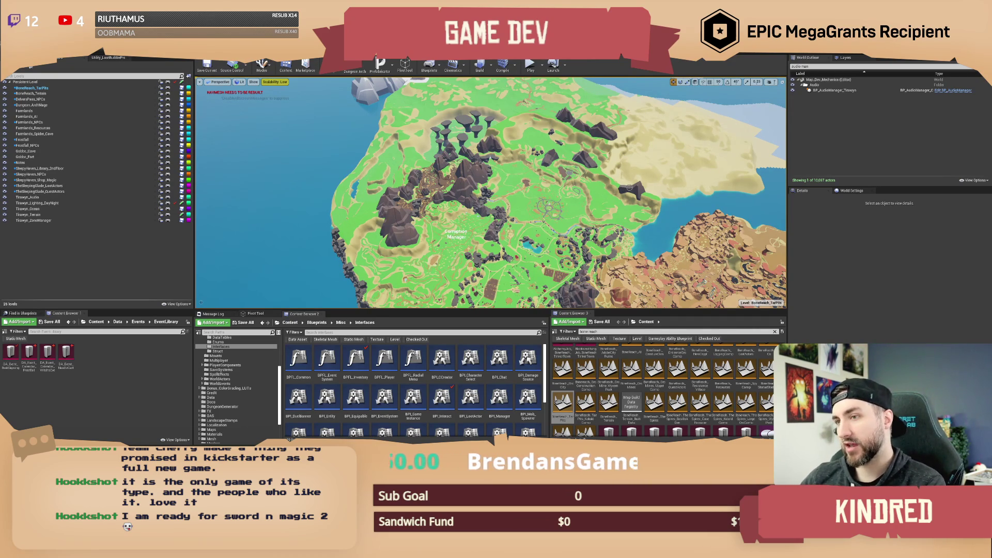
{"action": "scroll", "coordinate": [493, 202], "scroll_direction": "up", "scroll_amount": 3}
{"action": "mouse_move", "coordinate": [493, 202]}
{"action": "left_mouse_down"}
{"action": "mouse_move", "coordinate": [493, 134]}
{"action": "mouse_move", "coordinate": [454, 129]}
{"action": "left_mouse_up"}
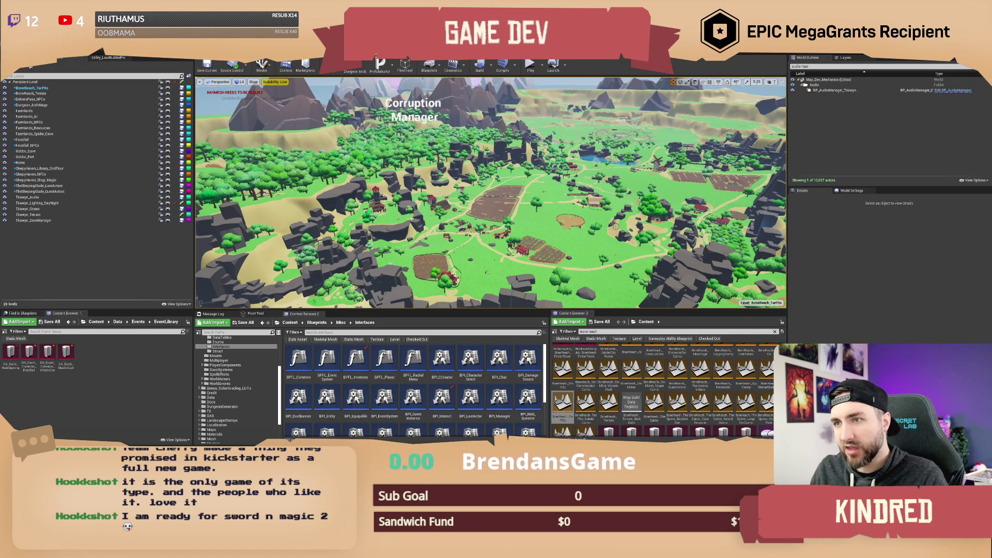
Jump to the Corruption Manager area, fly toward the windmill, then back off to frame the farmstead.
{"action": "key", "text": "1"}
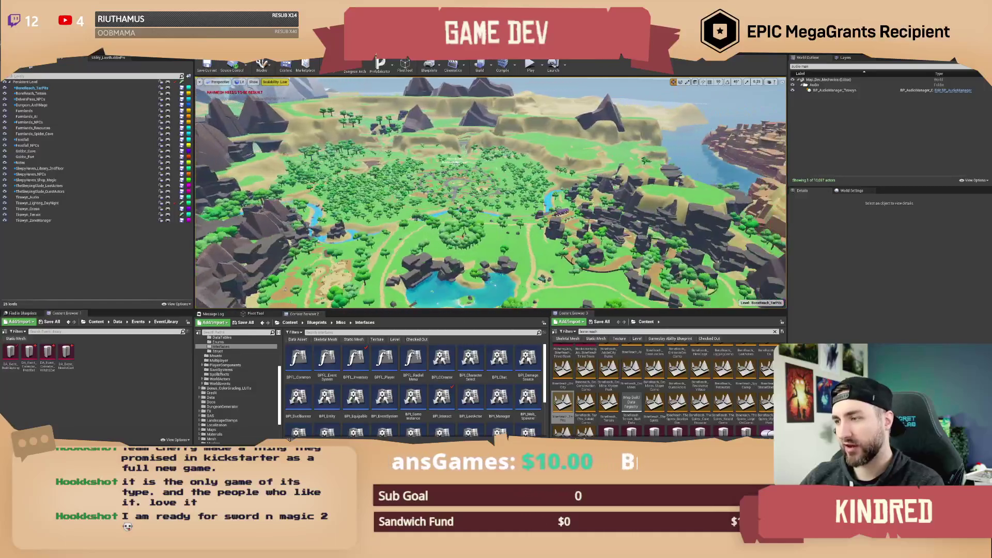
{"action": "key", "text": "w"}
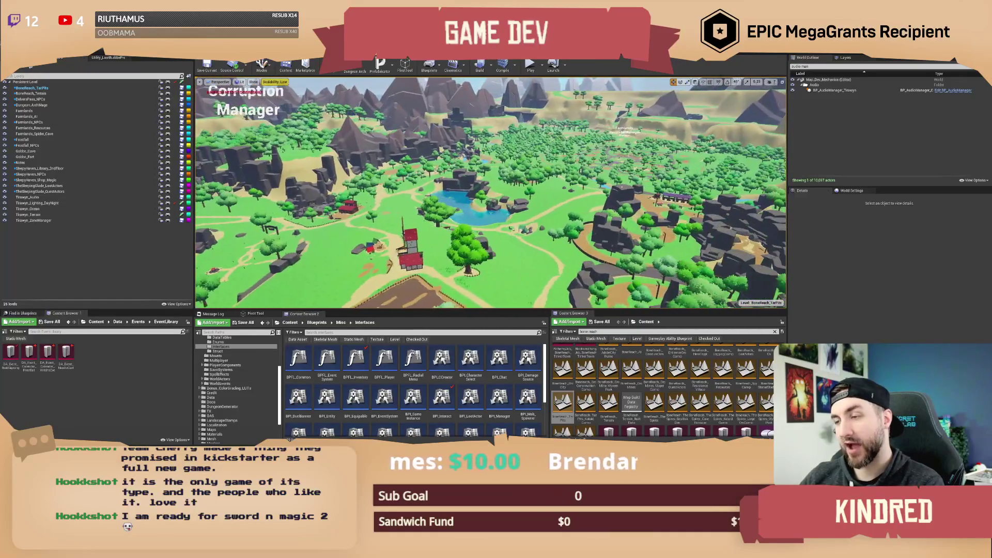
{"action": "key", "text": "w"}
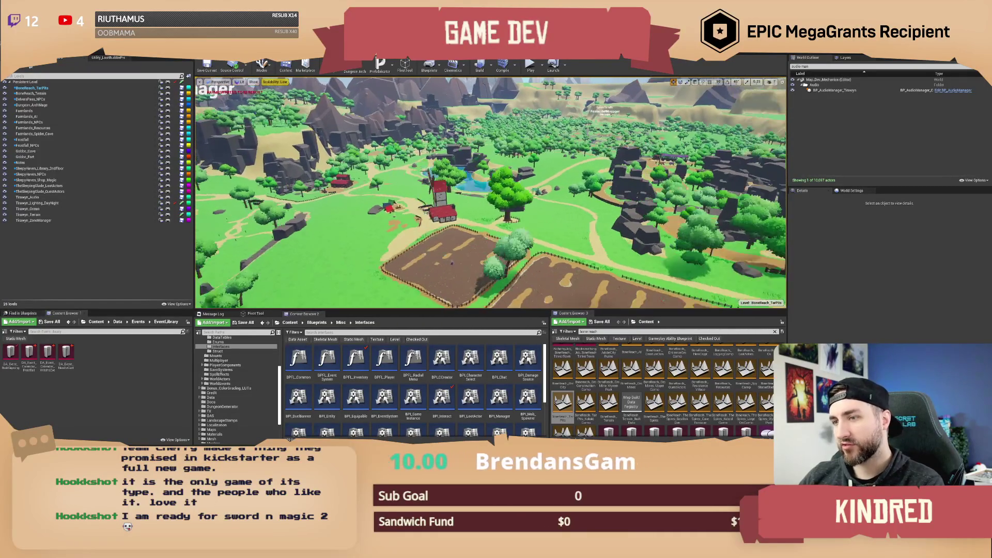
{"action": "key", "text": "w"}
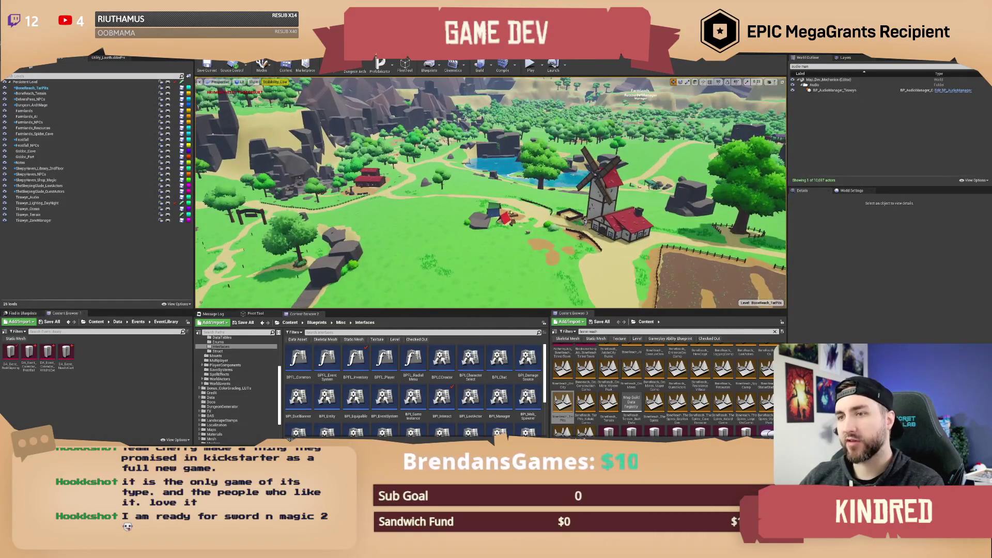
{"action": "key", "text": "s"}
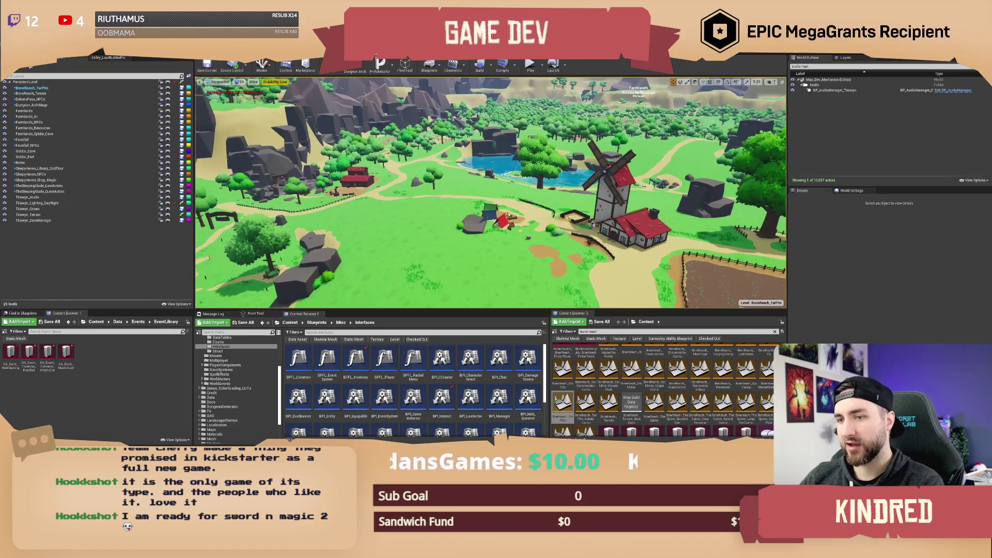
{"action": "key", "text": "s"}
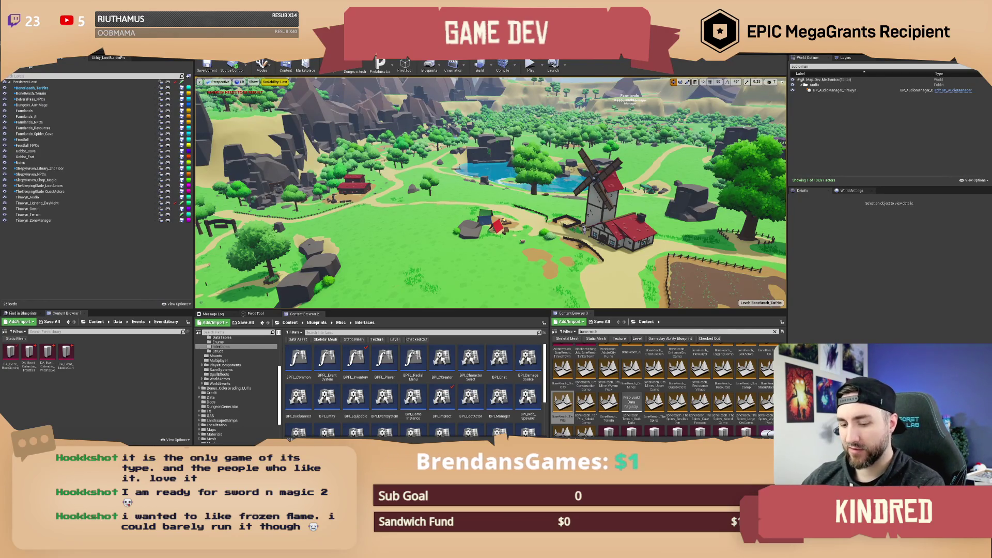
Fly out for a wide view over the village, then swing the camera into the dark stairway corridor.
{"action": "key", "text": "s"}
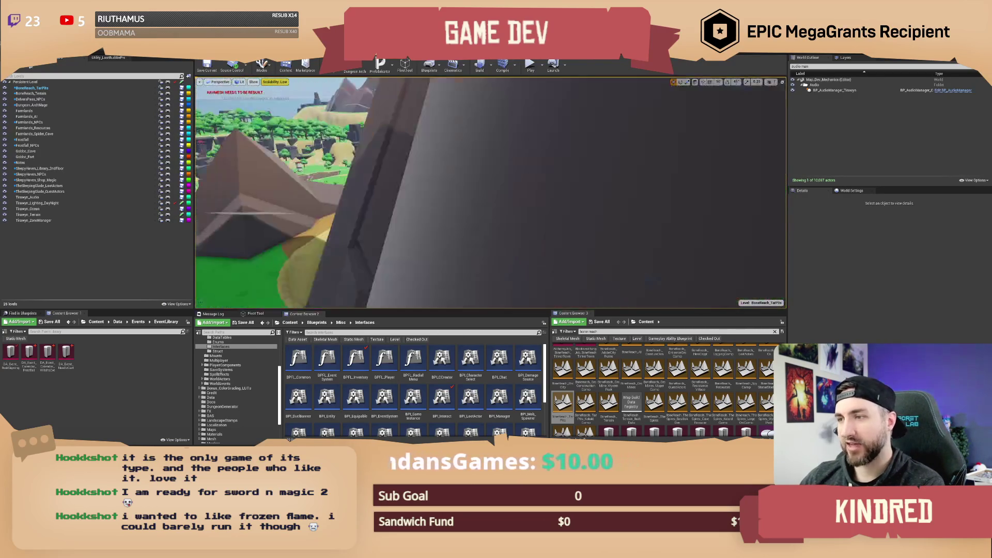
{"action": "key", "text": "w"}
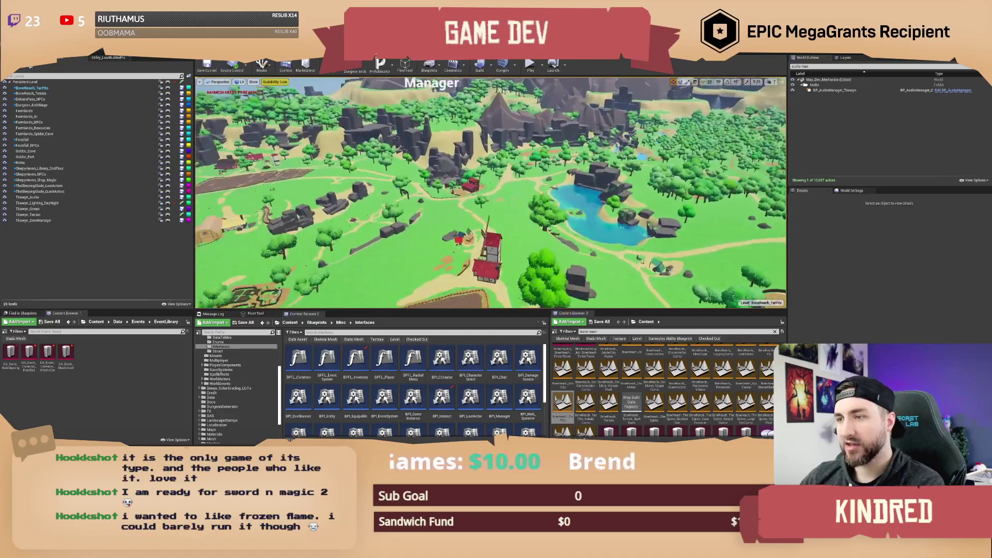
{"action": "key", "text": "a"}
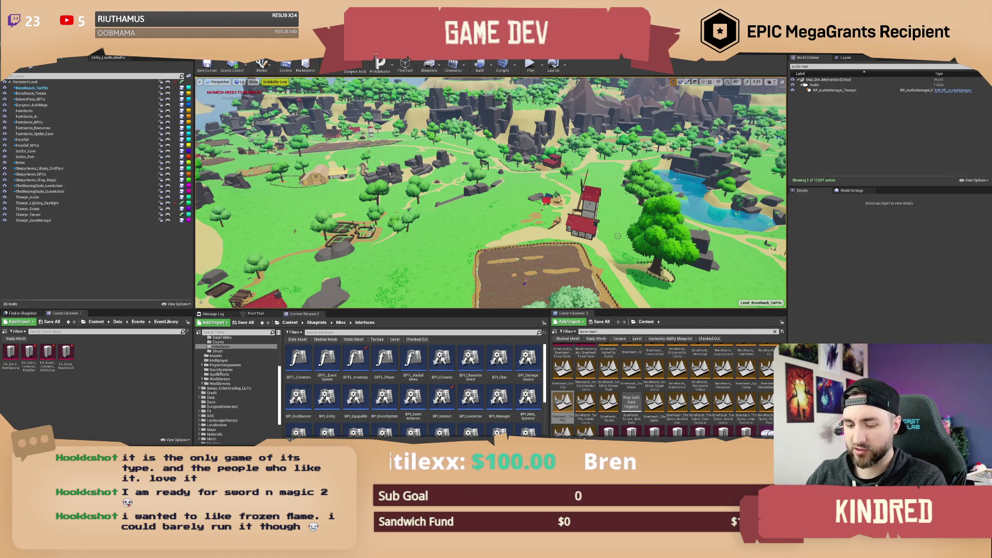
{"action": "left_click_drag", "start_coordinate": [617, 236], "coordinate": [513, 216]}
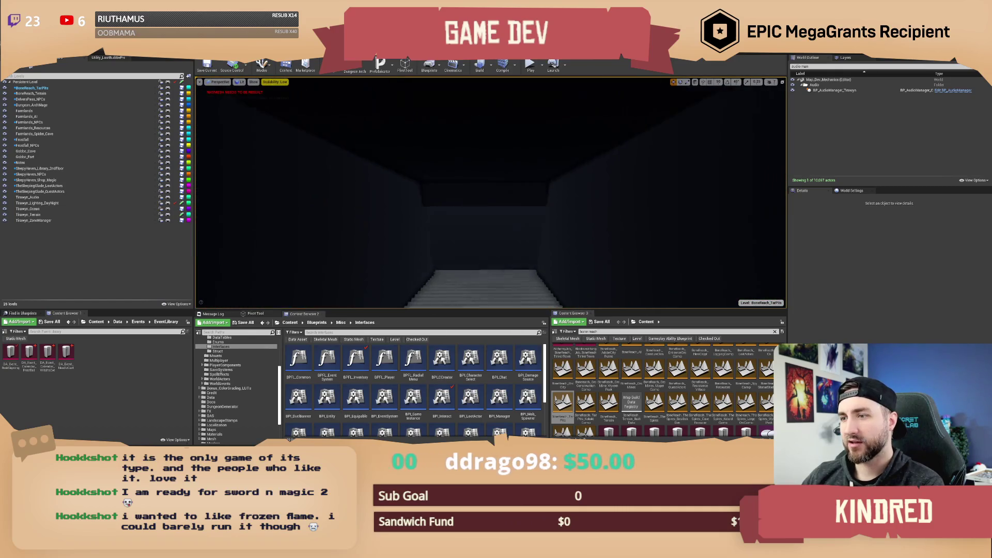
Turn from the corridor onto the mountain and farmland, then fly past the windmill through the trees.
{"action": "left_click_drag", "start_coordinate": [513, 217], "coordinate": [513, 207]}
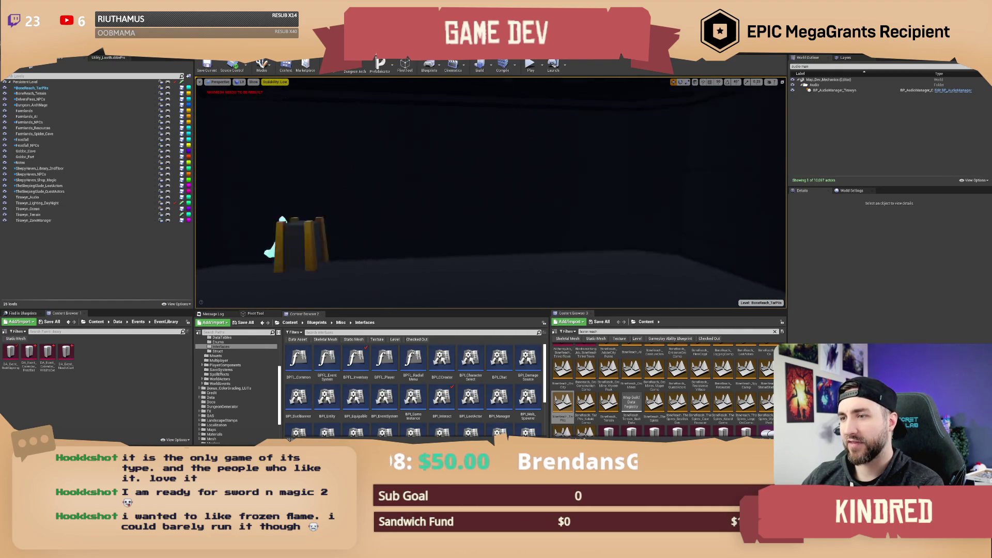
{"action": "left_click_drag", "start_coordinate": [491, 207], "coordinate": [499, 235]}
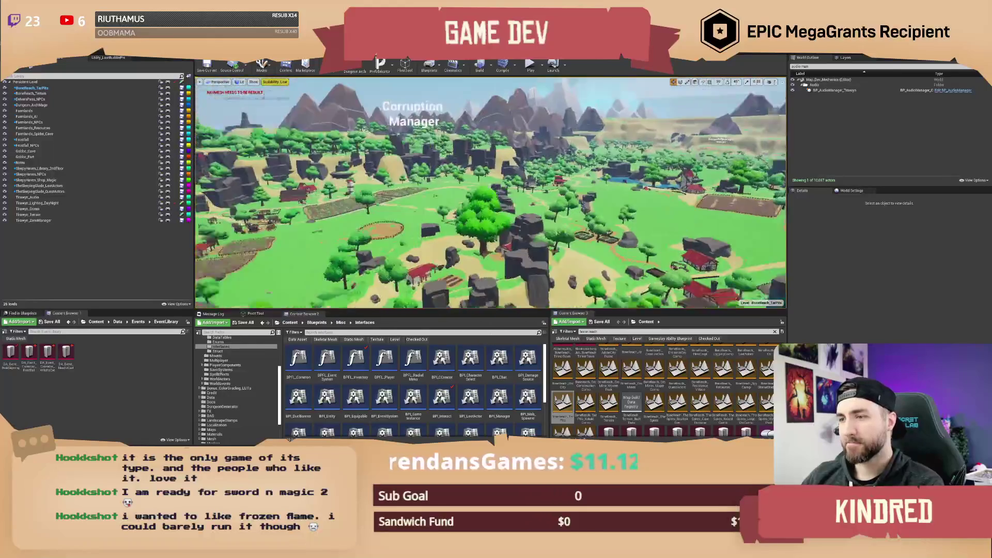
{"action": "key", "text": "w"}
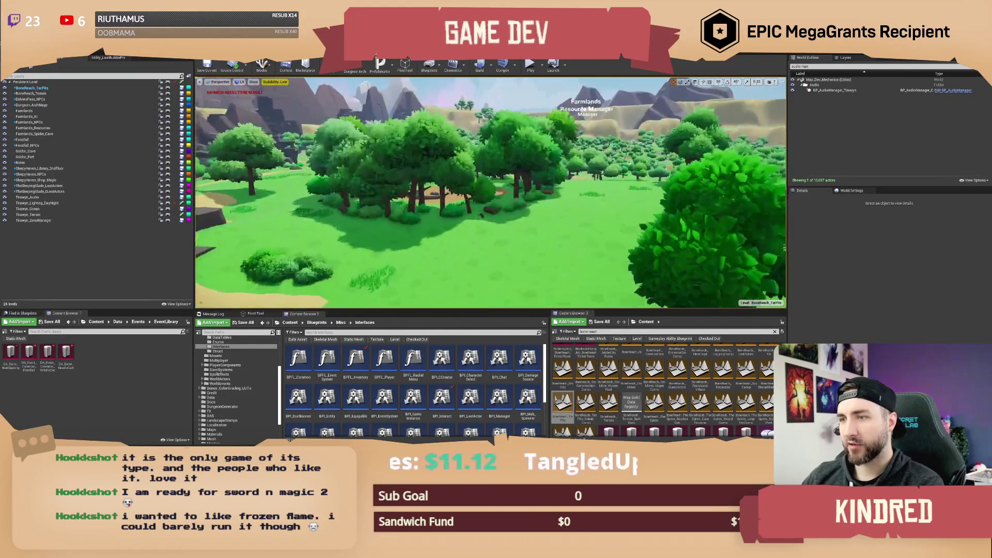
{"action": "key", "text": "w"}
{"action": "key", "text": "w"}
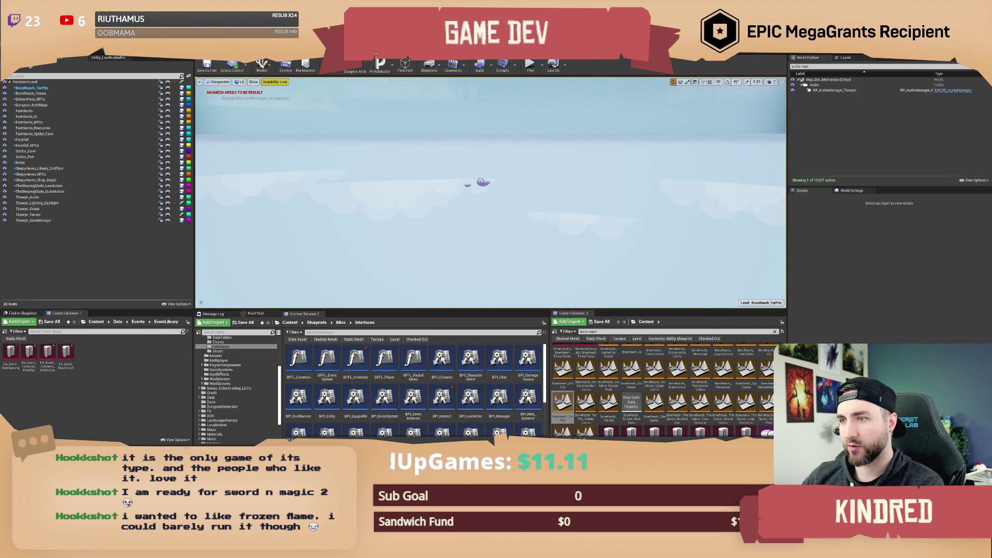
Select the floating stone SM_SmallStone_518, fly past to look down on it, then deselect it.
{"action": "left_click", "coordinate": [481, 182]}
{"action": "key", "text": "w"}
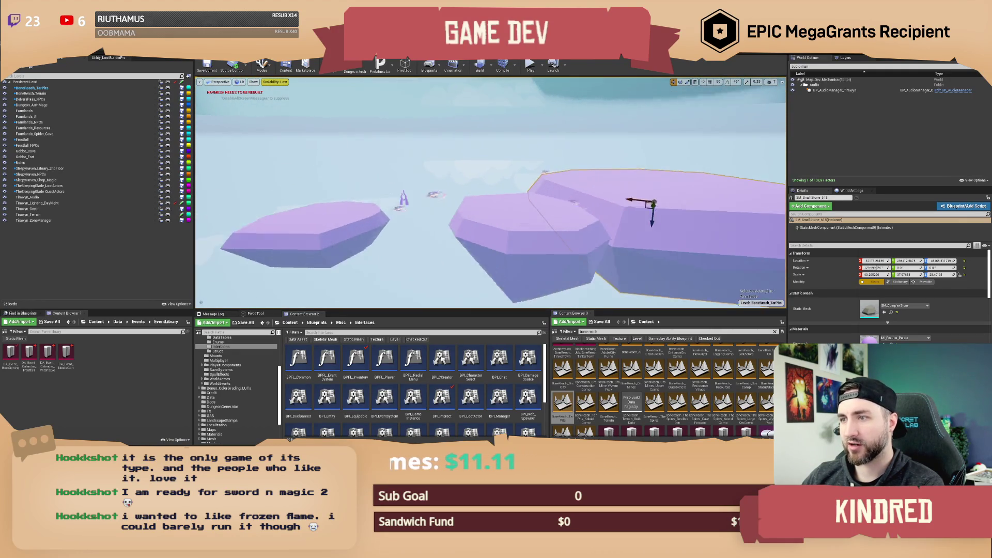
{"action": "left_click", "coordinate": [566, 195]}
Fly out over the open ocean and back across the island, descending to ground level.
{"action": "key", "text": "w"}
{"action": "key", "text": "w"}
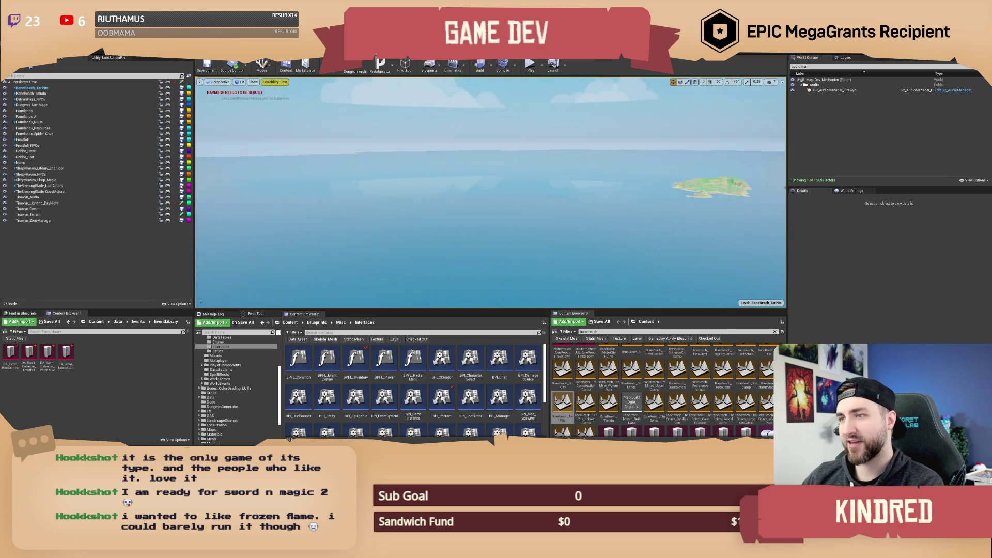
{"action": "key", "text": "w"}
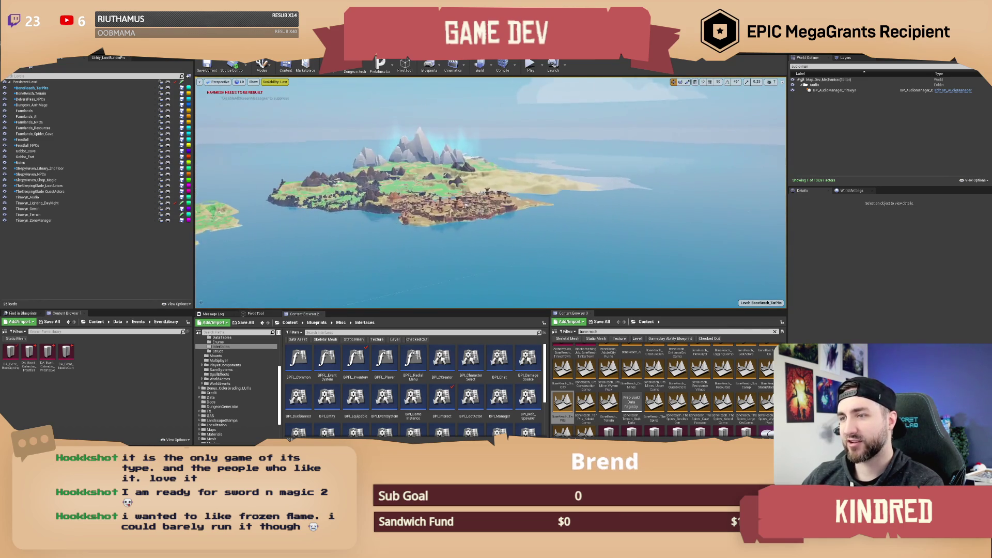
{"action": "key", "text": "w"}
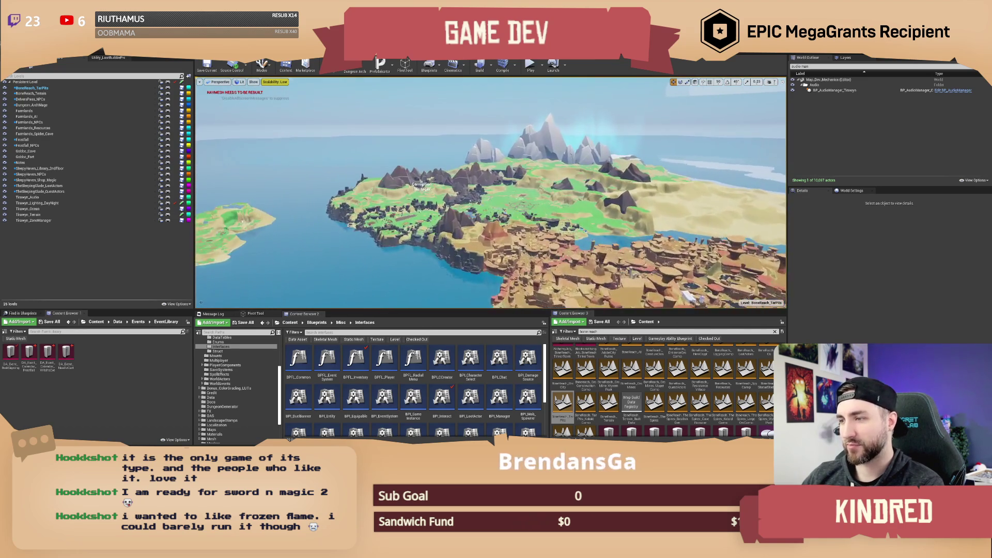
{"action": "key", "text": "w"}
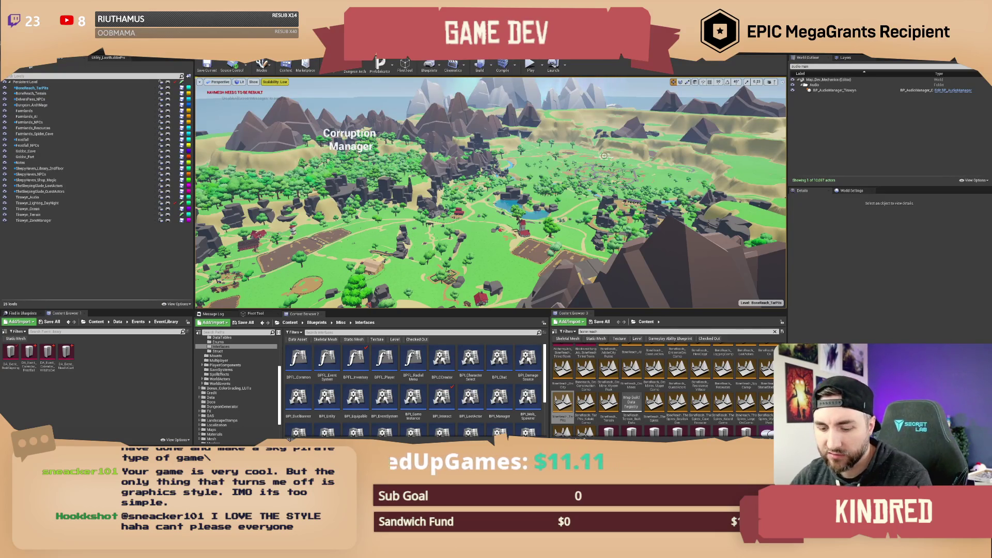
{"action": "key", "text": "w"}
{"action": "key", "text": "w"}
{"action": "key", "text": "w"}
{"action": "key", "text": "w"}
Pull back around the big tent, move along the forest path, then rise above the trees.
{"action": "key", "text": "s"}
{"action": "key", "text": "s"}
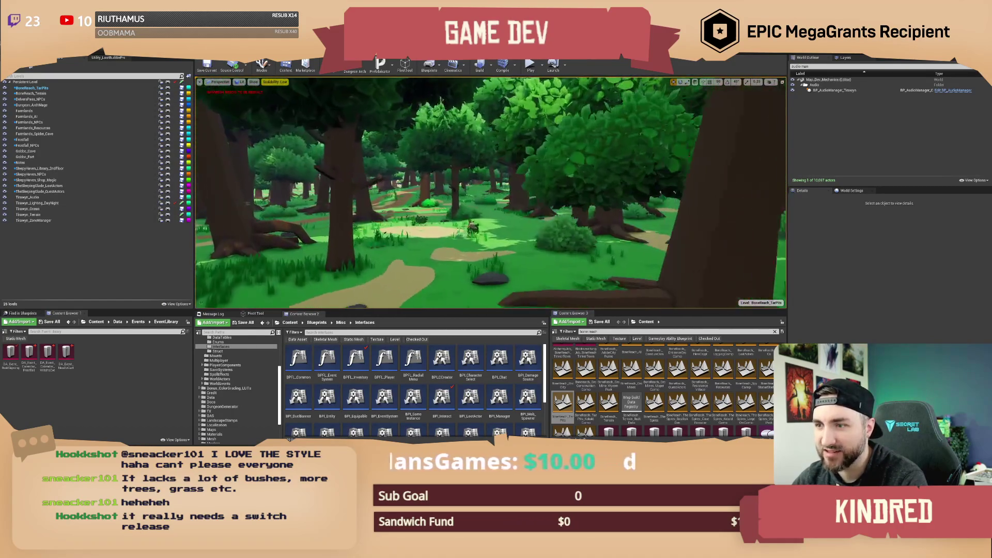
{"action": "key", "text": "w"}
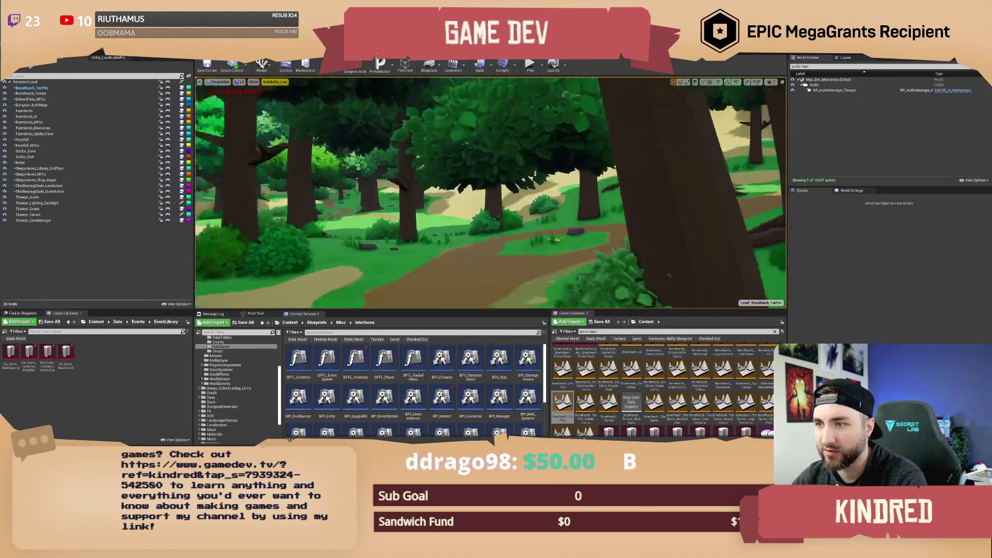
{"action": "key", "text": "e"}
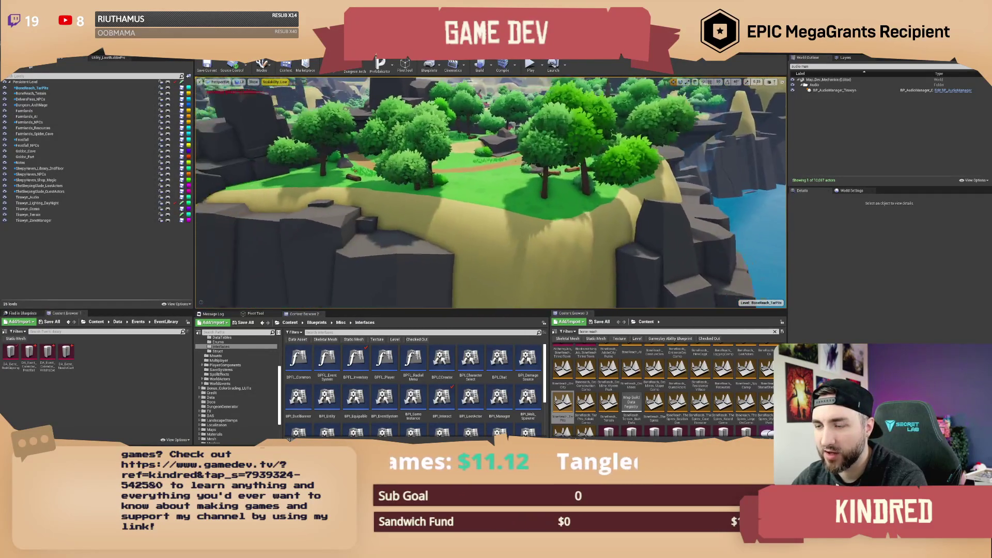
Tilt the camera in stages from the cliff overview to look down on the red-roofed hut.
{"action": "left_click_drag", "start_coordinate": [491, 191], "coordinate": [491, 160]}
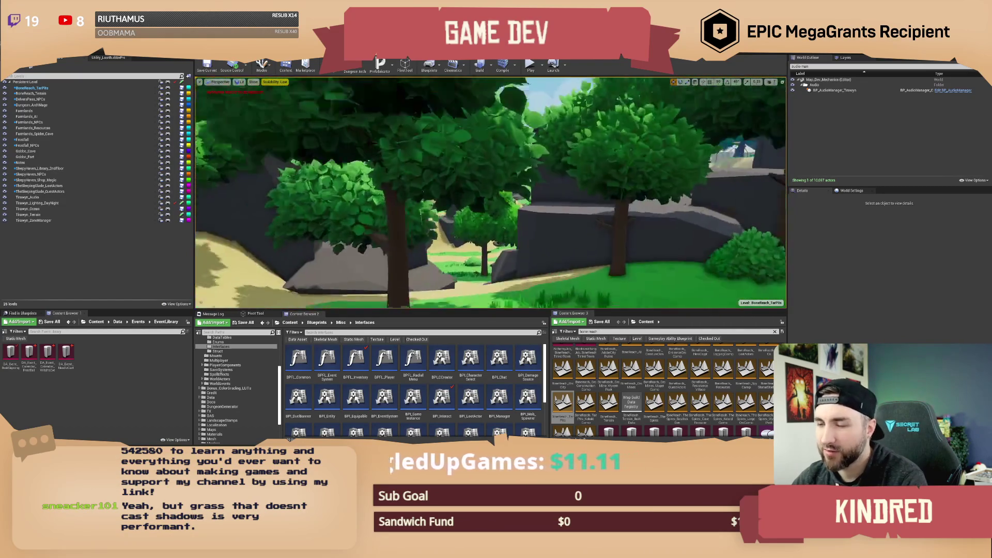
{"action": "left_click_drag", "start_coordinate": [491, 160], "coordinate": [491, 129]}
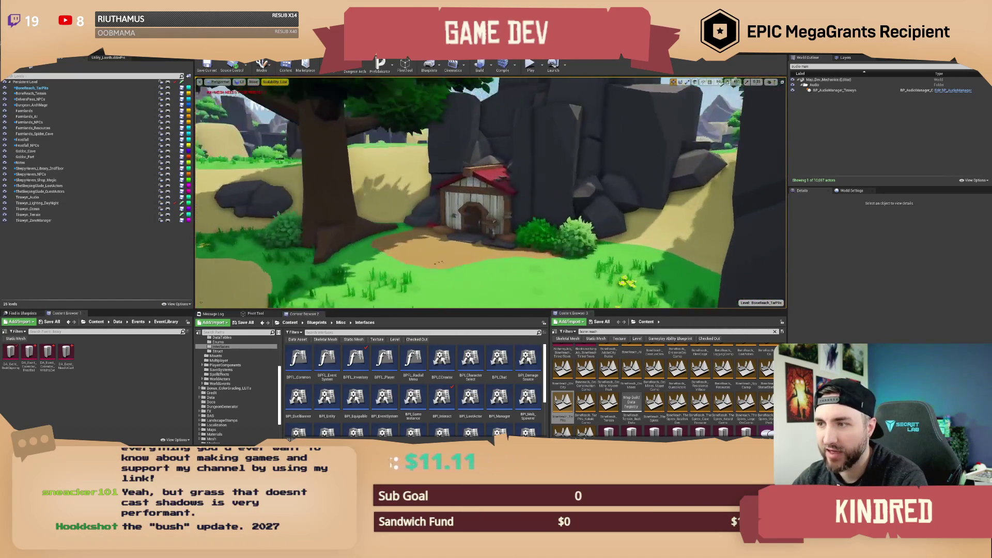
{"action": "mouse_move", "coordinate": [490, 130]}
{"action": "left_mouse_down"}
{"action": "mouse_move", "coordinate": [491, 119]}
{"action": "mouse_move", "coordinate": [444, 114]}
{"action": "mouse_move", "coordinate": [476, 121]}
{"action": "left_mouse_up"}
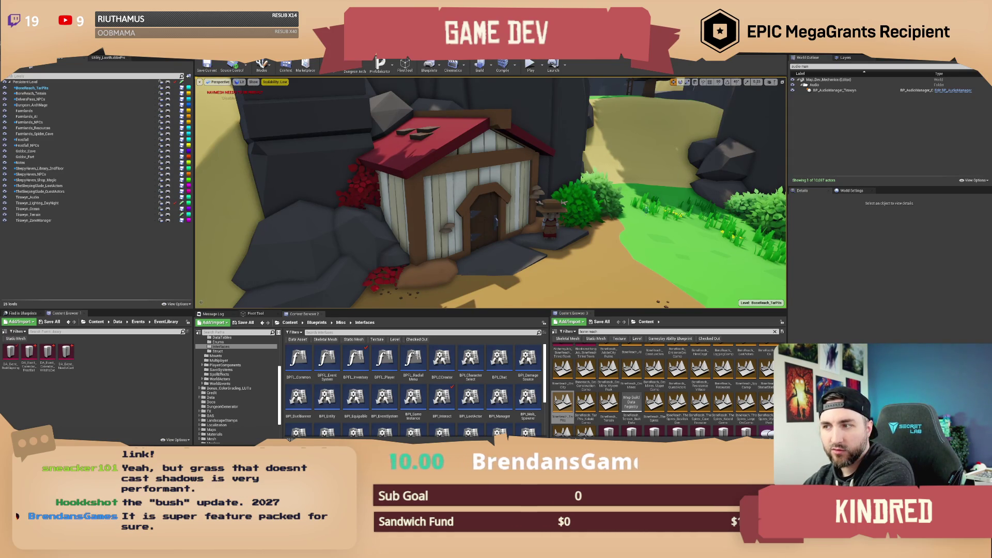
Swing from the house to the field, tilt over the grass, then pull back toward the fenced pen.
{"action": "left_click_drag", "start_coordinate": [629, 226], "coordinate": [713, 225]}
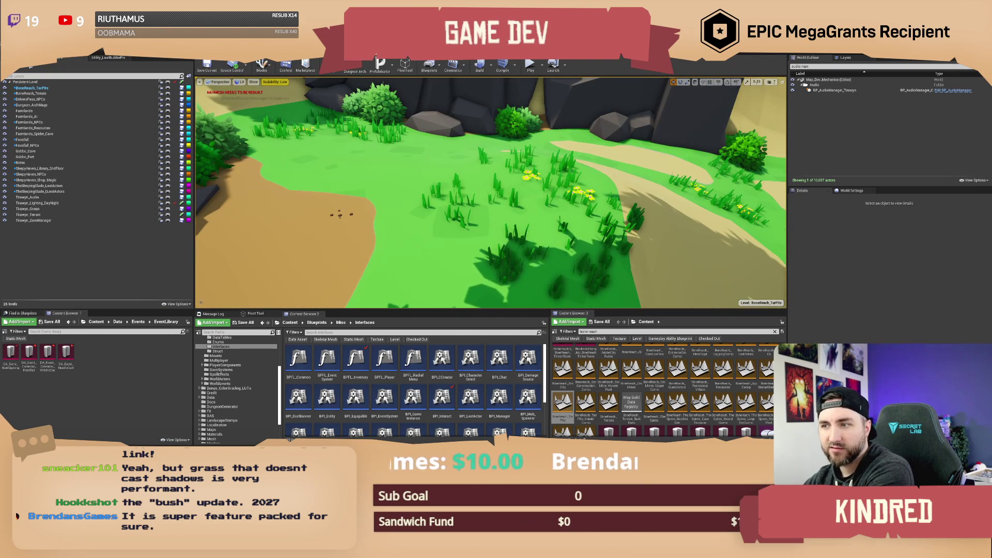
{"action": "mouse_move", "coordinate": [626, 226]}
{"action": "left_mouse_down"}
{"action": "mouse_move", "coordinate": [626, 213]}
{"action": "mouse_move", "coordinate": [486, 216]}
{"action": "left_mouse_up"}
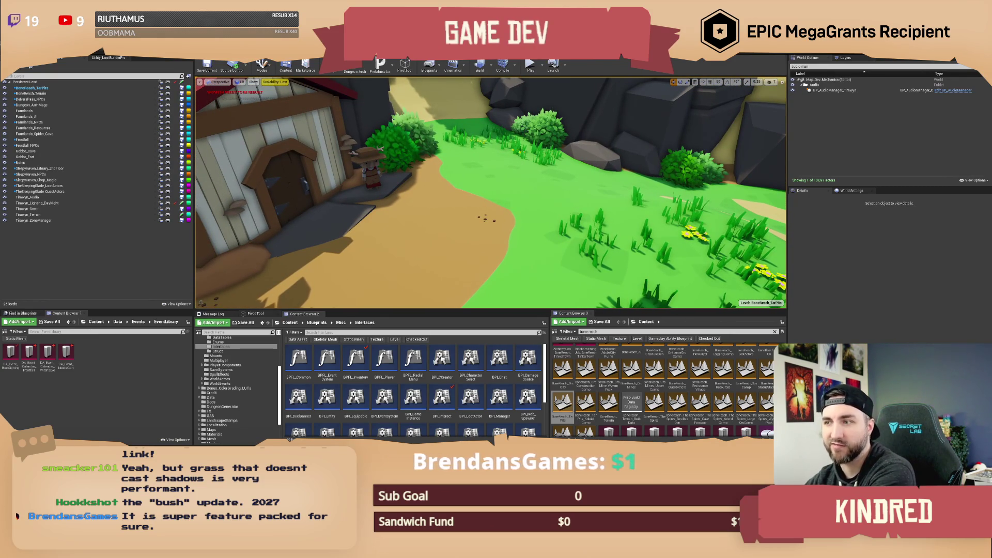
{"action": "left_click_drag", "start_coordinate": [491, 217], "coordinate": [470, 203]}
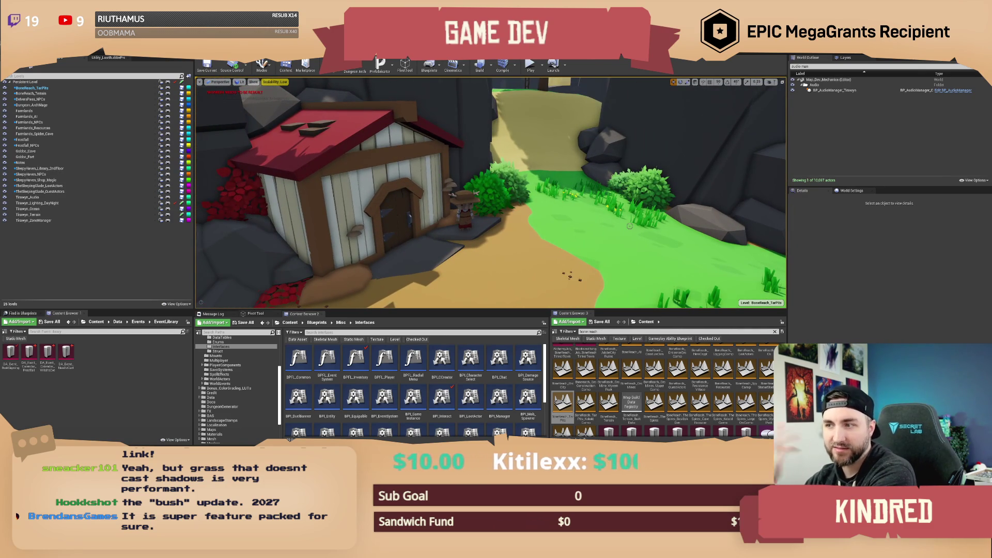
{"action": "mouse_move", "coordinate": [491, 207]}
{"action": "left_mouse_down"}
{"action": "mouse_move", "coordinate": [491, 248]}
{"action": "mouse_move", "coordinate": [491, 165]}
{"action": "mouse_move", "coordinate": [480, 207]}
{"action": "mouse_move", "coordinate": [449, 206]}
{"action": "mouse_move", "coordinate": [491, 222]}
{"action": "mouse_move", "coordinate": [522, 207]}
{"action": "mouse_move", "coordinate": [475, 207]}
{"action": "left_mouse_up"}
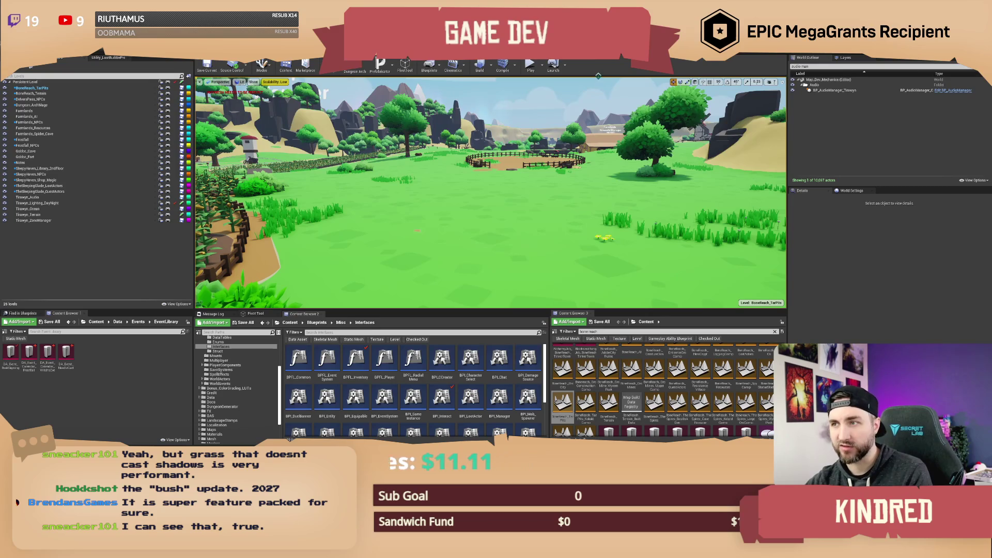
Turn the view slightly left across the meadow, then bring up a new Chrome window with Super+1.
{"action": "left_click_drag", "start_coordinate": [593, 178], "coordinate": [540, 162]}
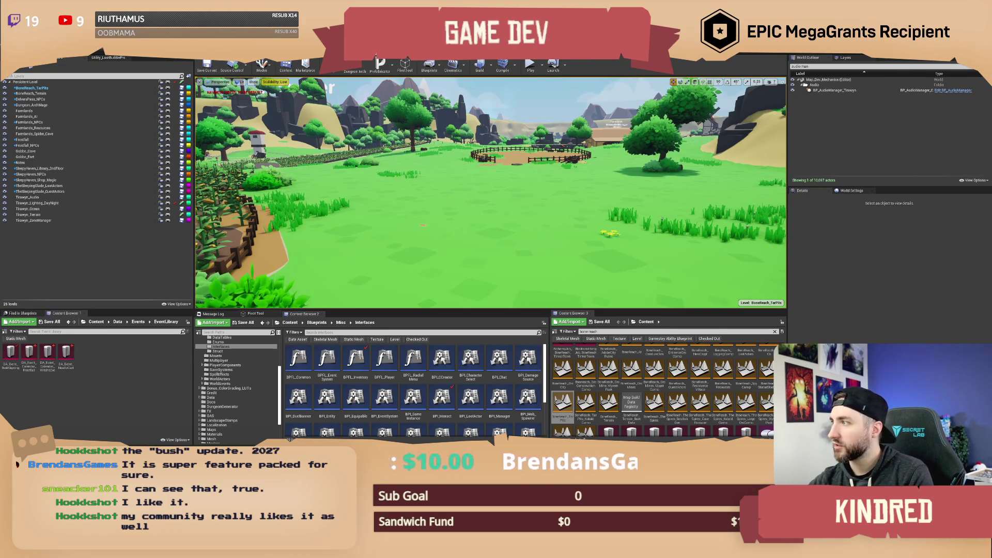
{"action": "key", "text": "super+1"}
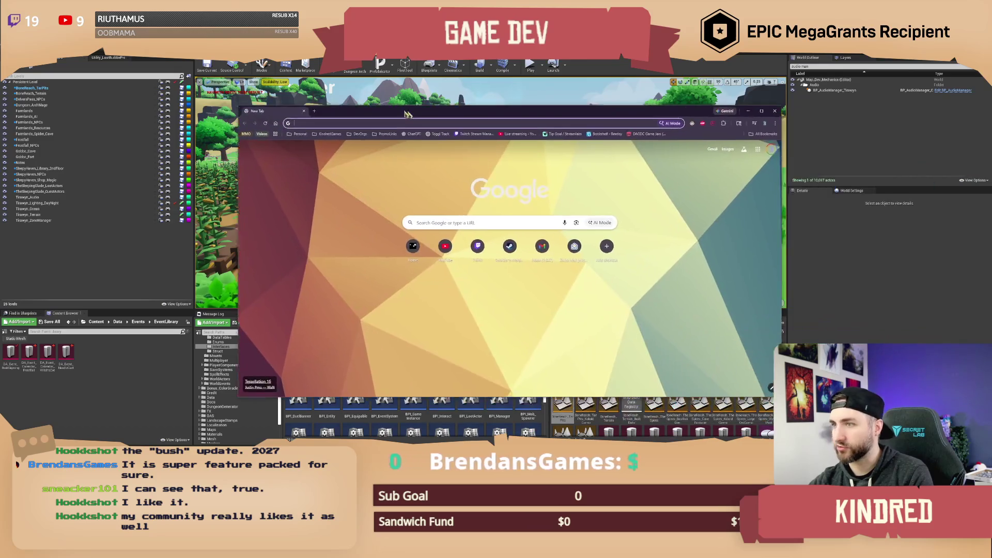
Load fab.com, go to the Arcane Toybox seller profile, and open the Stylized Fantasy Accessory Pack listing.
{"action": "type", "text": "fab.com"}
{"action": "key", "text": "Return"}
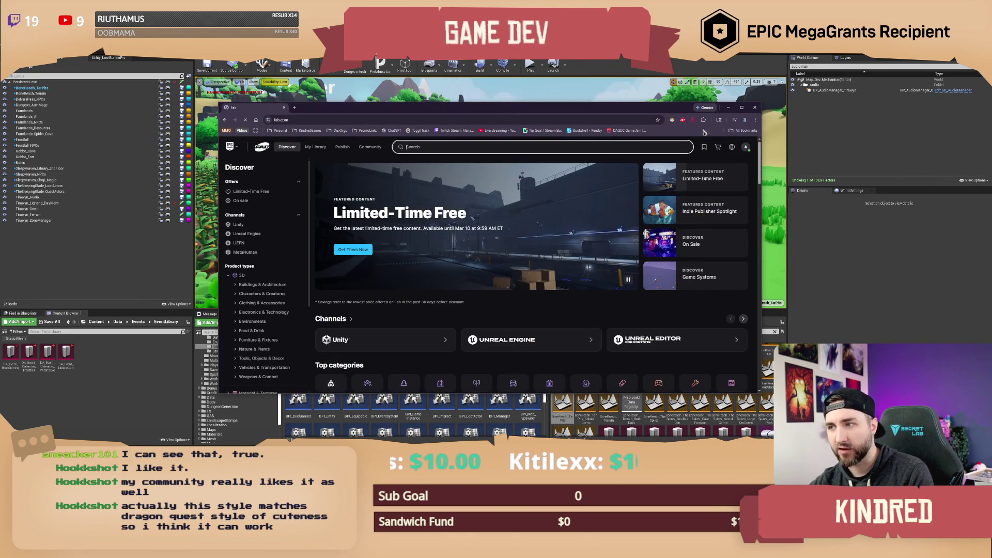
{"action": "left_click", "coordinate": [746, 147]}
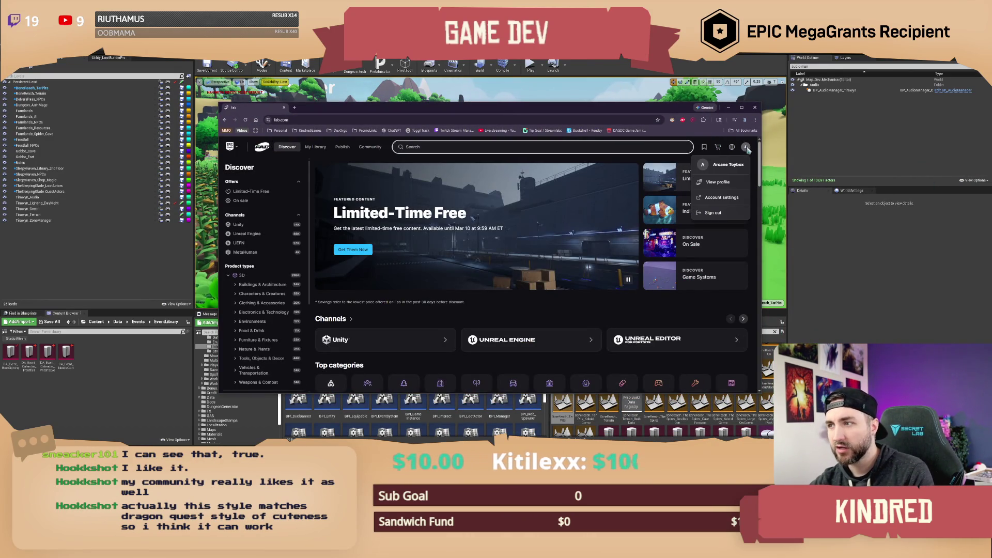
{"action": "left_click", "coordinate": [718, 182]}
{"action": "scroll", "coordinate": [445, 227], "scroll_direction": "down", "scroll_amount": 2}
{"action": "left_click", "coordinate": [467, 242]}
Maximize the browser and enlarge the accessory pack's second preview image to full view.
{"action": "key", "text": "super+Up"}
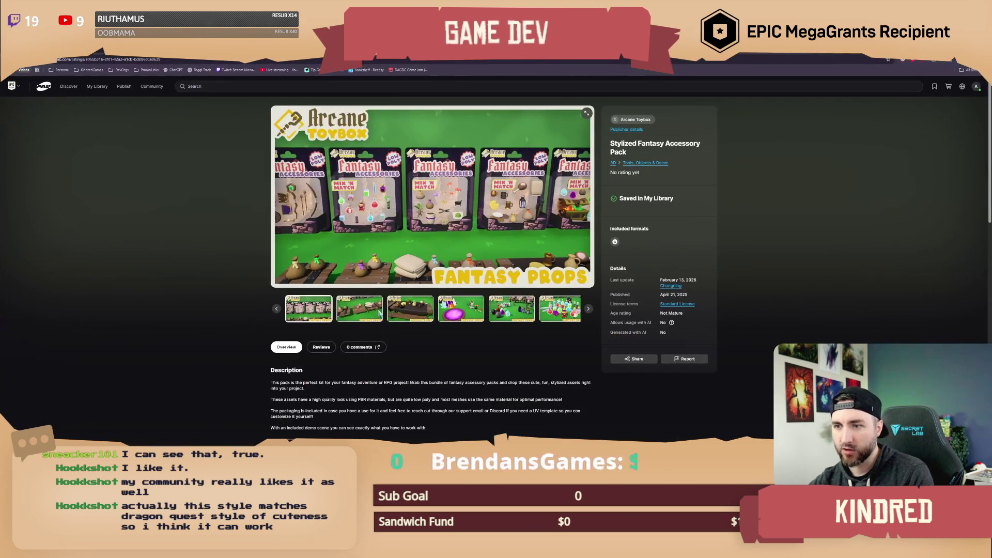
{"action": "left_click", "coordinate": [353, 313]}
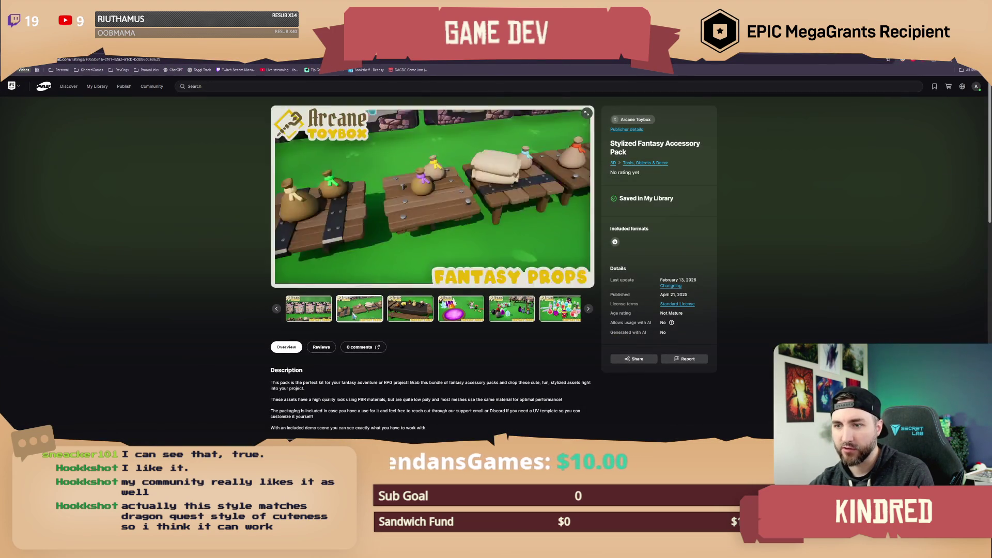
{"action": "left_click", "coordinate": [587, 113]}
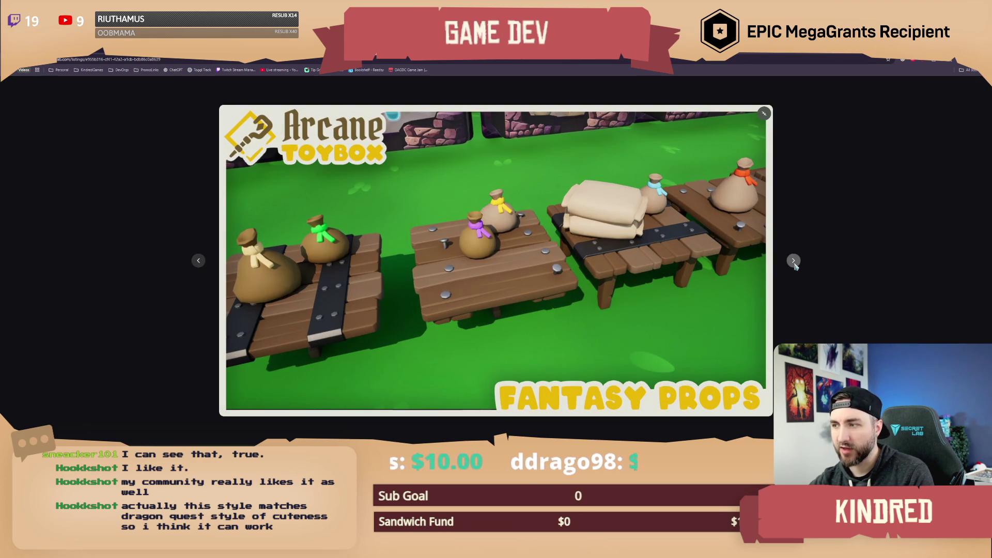
Page through the remaining preview images to the last, then return to the Arcane Toybox seller page.
{"action": "left_click", "coordinate": [794, 261]}
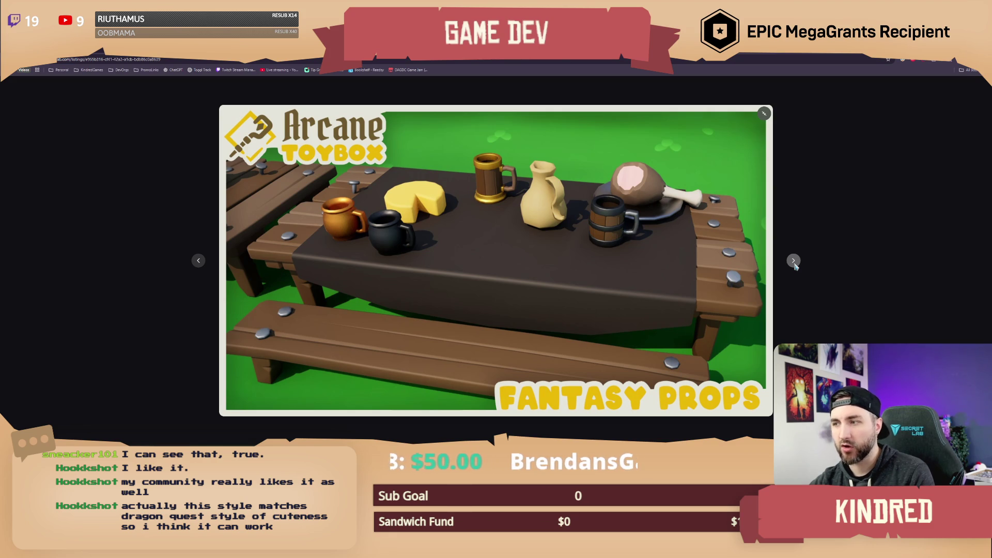
{"action": "left_click", "coordinate": [795, 264]}
{"action": "left_click", "coordinate": [795, 264]}
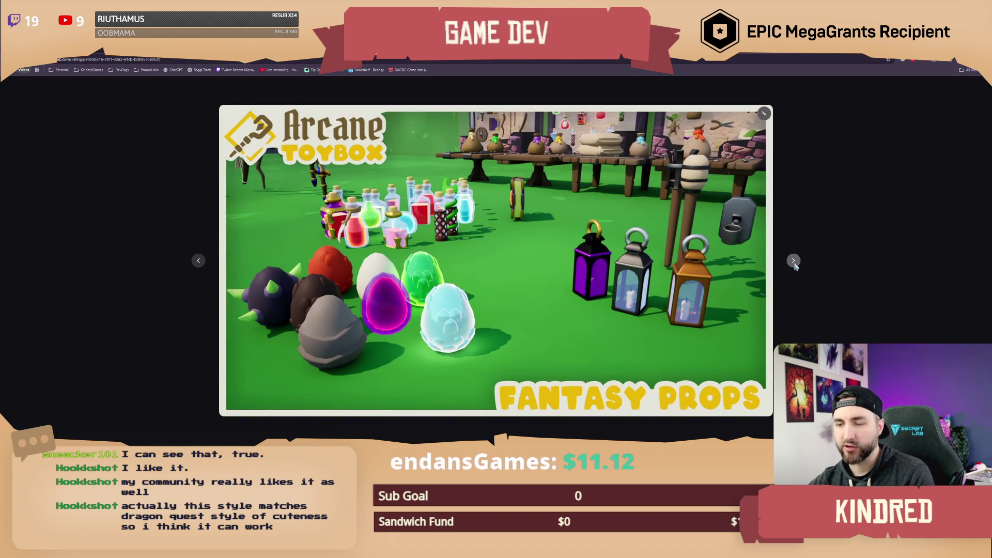
{"action": "left_click", "coordinate": [795, 264]}
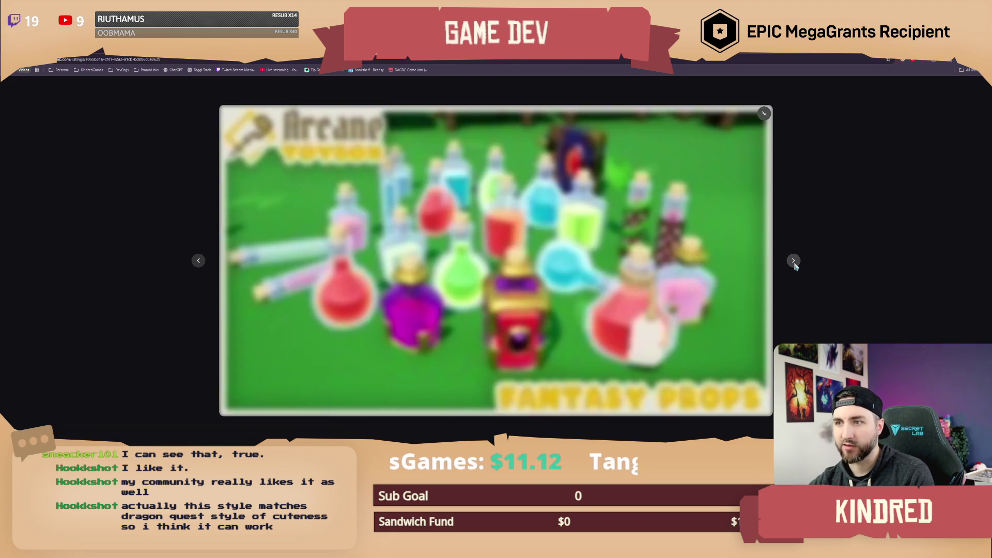
{"action": "left_click", "coordinate": [795, 264]}
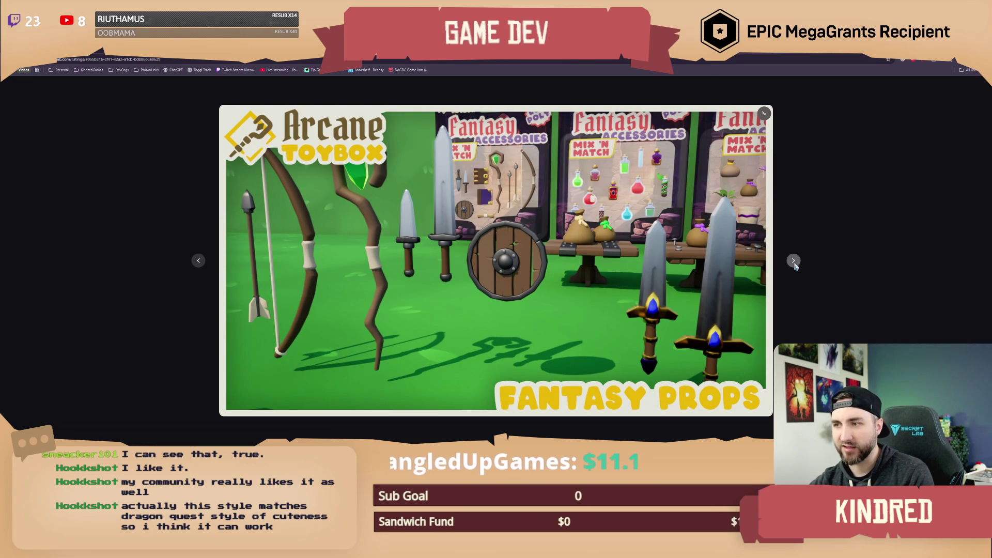
{"action": "left_click", "coordinate": [795, 264]}
{"action": "left_click", "coordinate": [794, 264]}
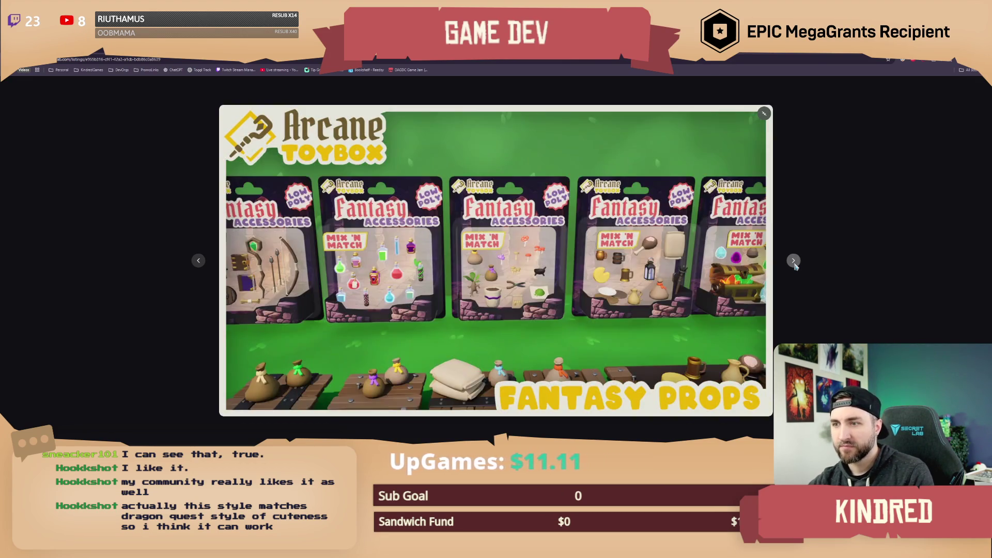
{"action": "left_click", "coordinate": [794, 264]}
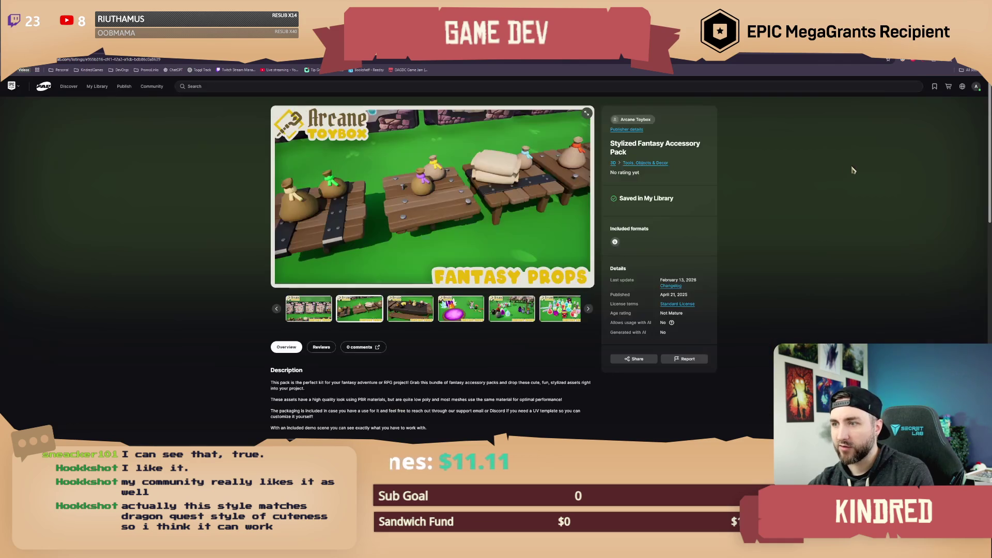
{"action": "left_click", "coordinate": [854, 170]}
{"action": "key", "text": "alt+Left"}
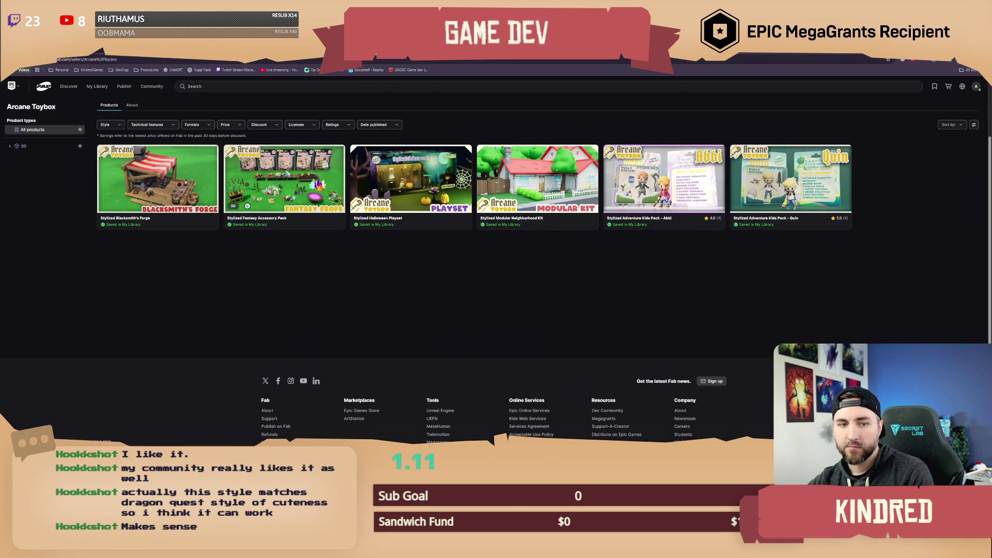
Open the Stylized Blacksmith's Forge listing and page through its first enlarged preview images.
{"action": "left_click", "coordinate": [186, 185]}
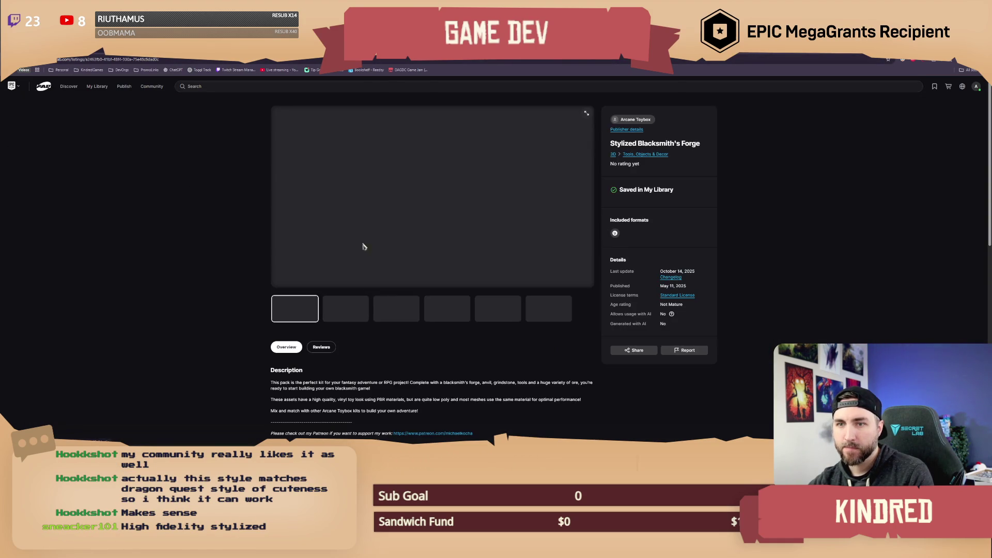
{"action": "left_click", "coordinate": [586, 113]}
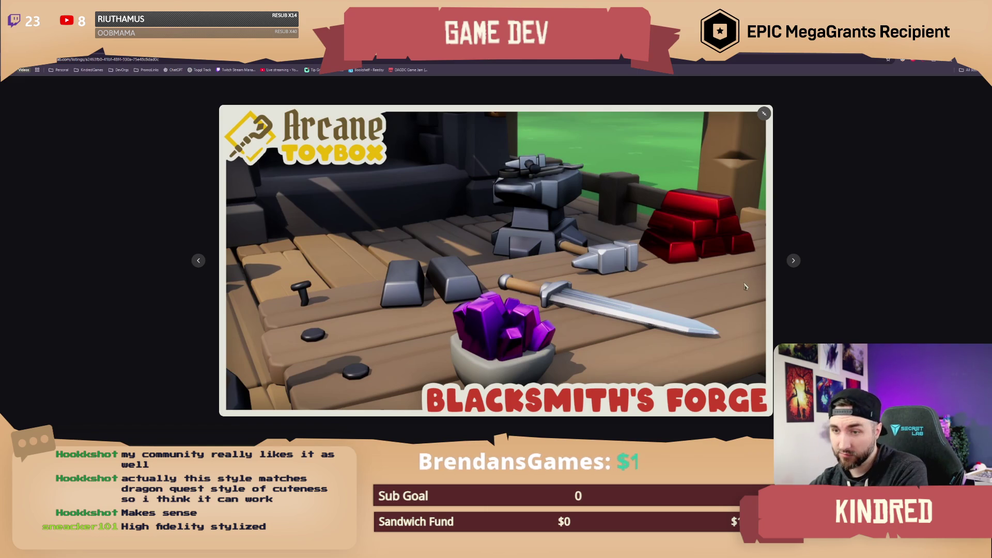
{"action": "left_click", "coordinate": [793, 262]}
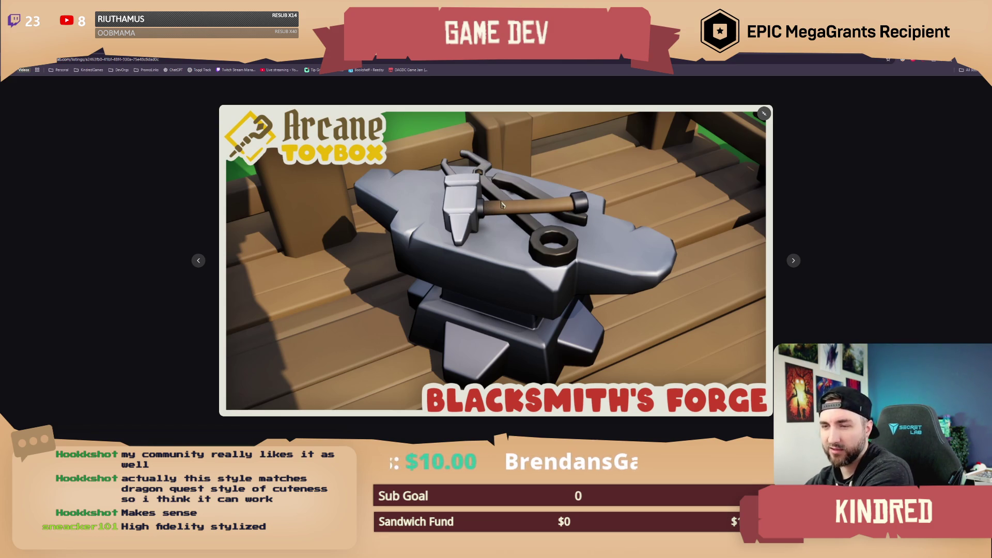
{"action": "left_click", "coordinate": [794, 263]}
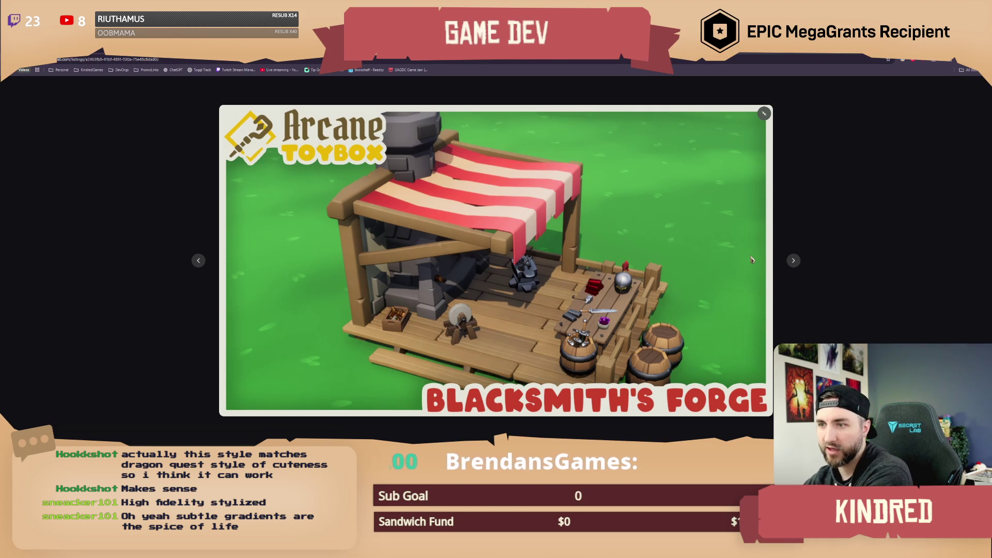
{"action": "left_click", "coordinate": [794, 262]}
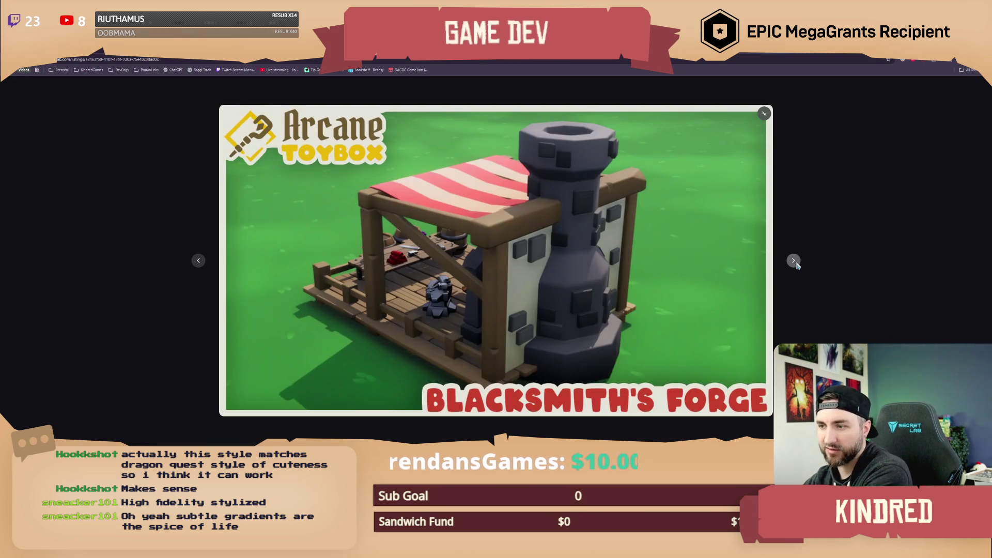
{"action": "left_click", "coordinate": [794, 261]}
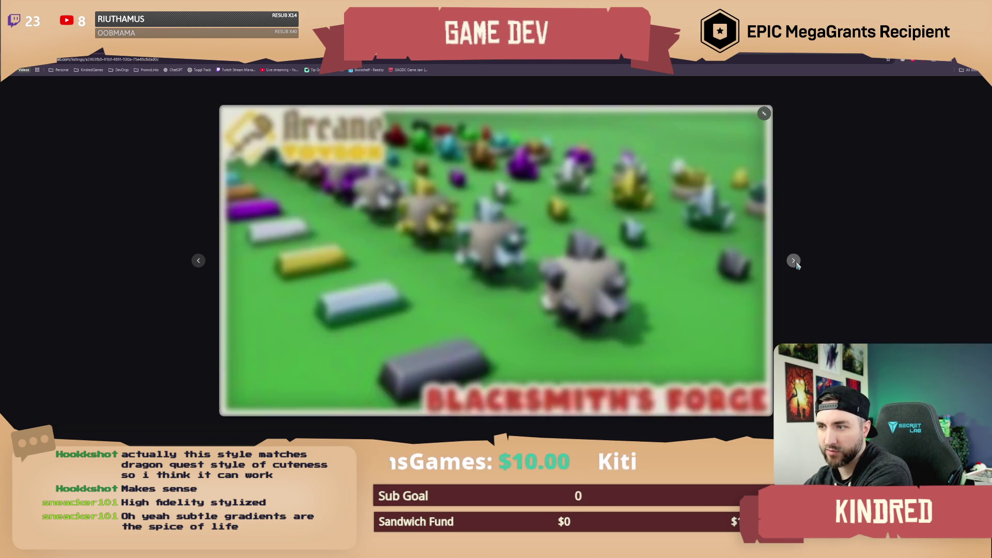
{"action": "left_click", "coordinate": [797, 264]}
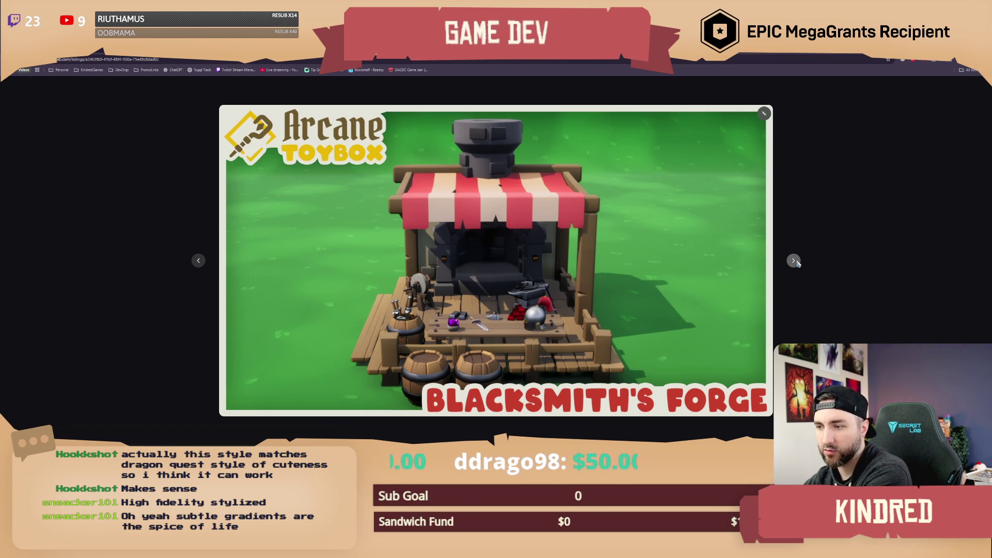
Advance through the remaining forge images, close the gallery, and return to Arcane Toybox's products.
{"action": "left_click", "coordinate": [793, 261]}
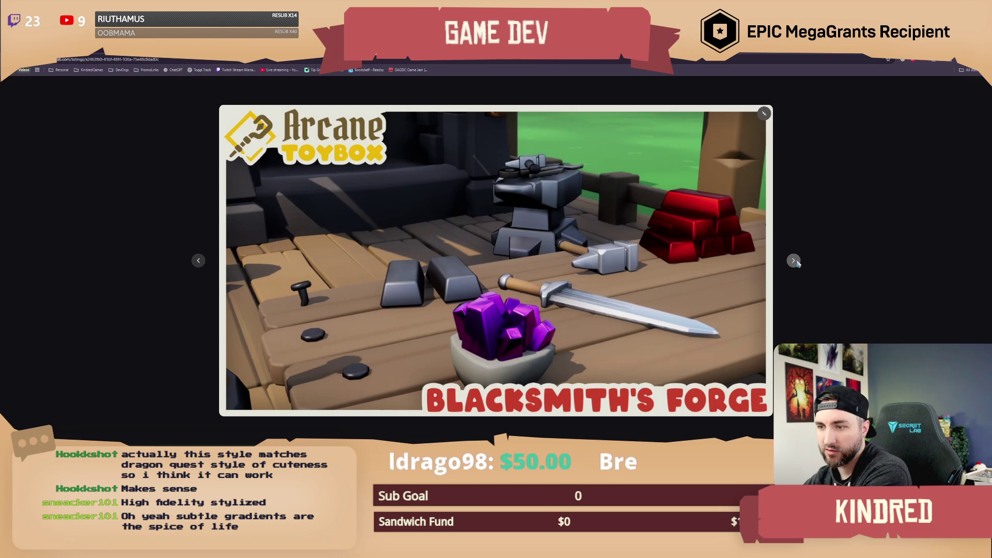
{"action": "left_click", "coordinate": [794, 261]}
{"action": "left_click", "coordinate": [794, 261]}
{"action": "left_click", "coordinate": [794, 261]}
{"action": "left_click", "coordinate": [794, 261]}
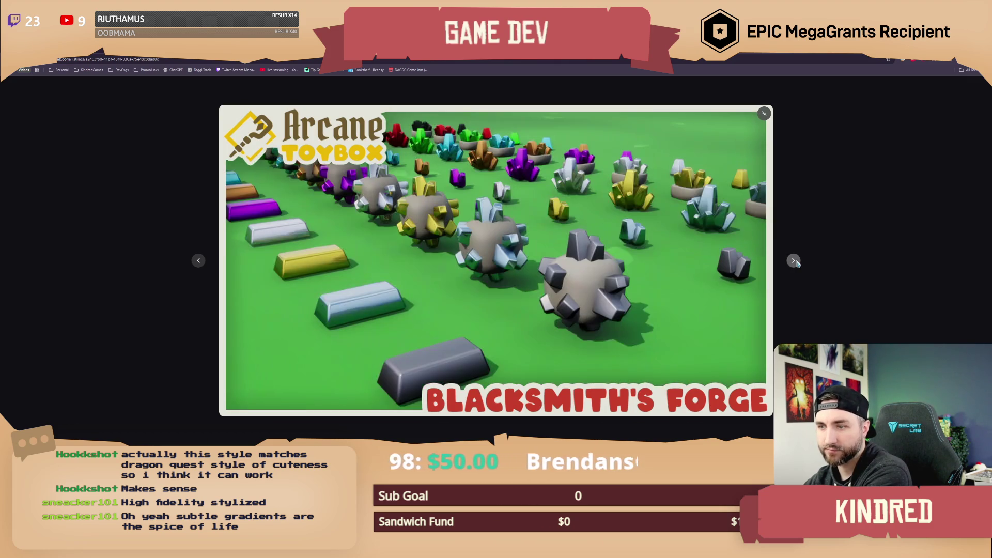
{"action": "left_click", "coordinate": [794, 261]}
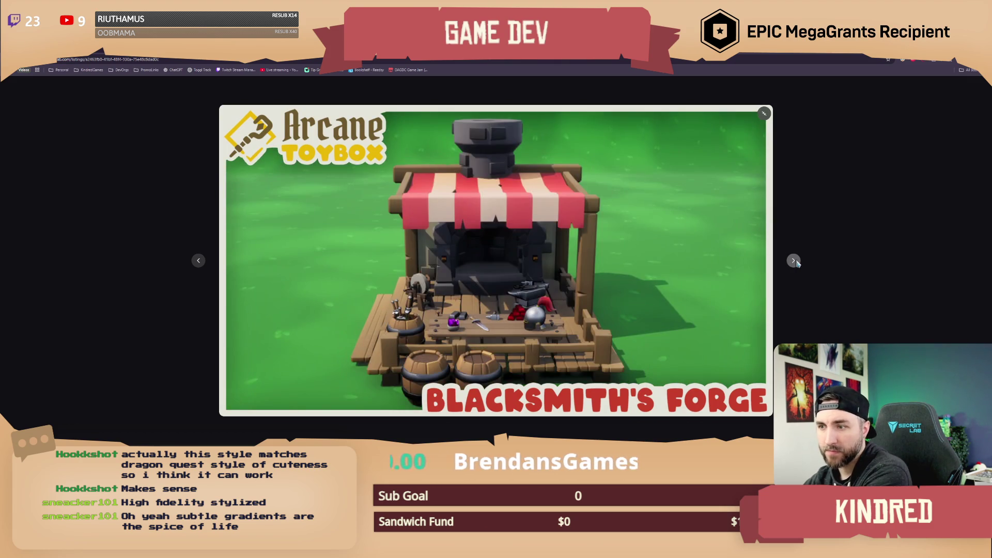
{"action": "left_click", "coordinate": [794, 261]}
{"action": "left_click", "coordinate": [860, 232]}
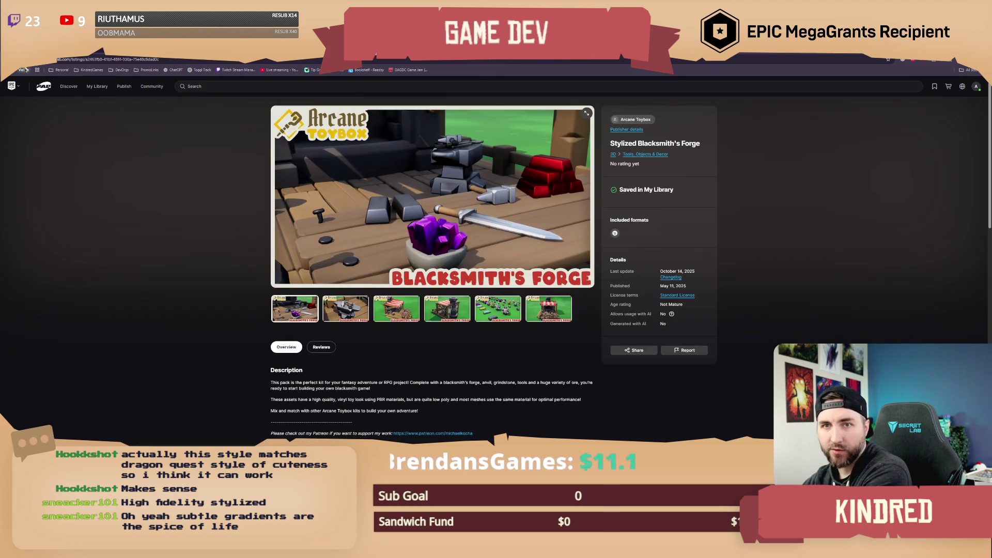
{"action": "left_click", "coordinate": [635, 119]}
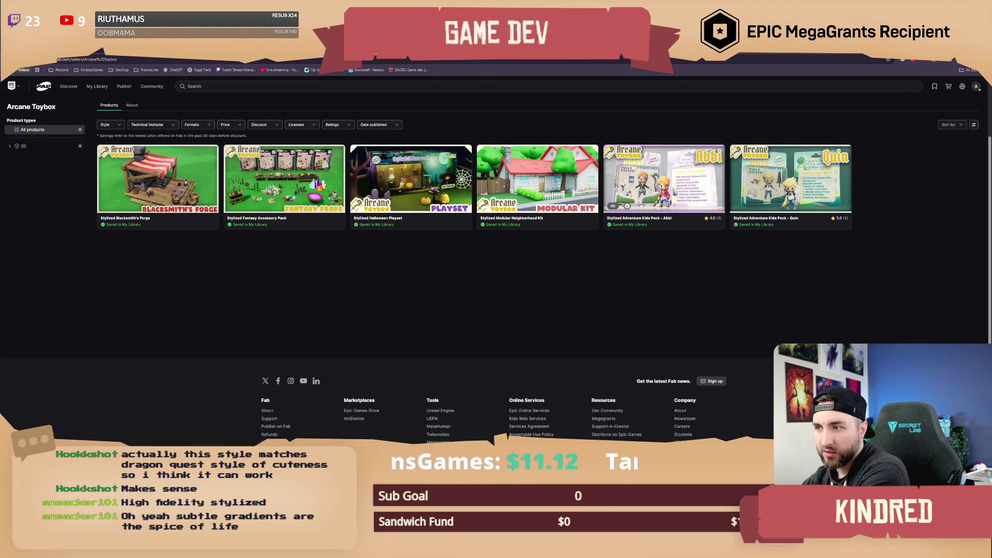
Open the Stylized Adventure Kids Pack - Abbi listing, compare its two-character and three-kids renders, then go back.
{"action": "left_click", "coordinate": [668, 191]}
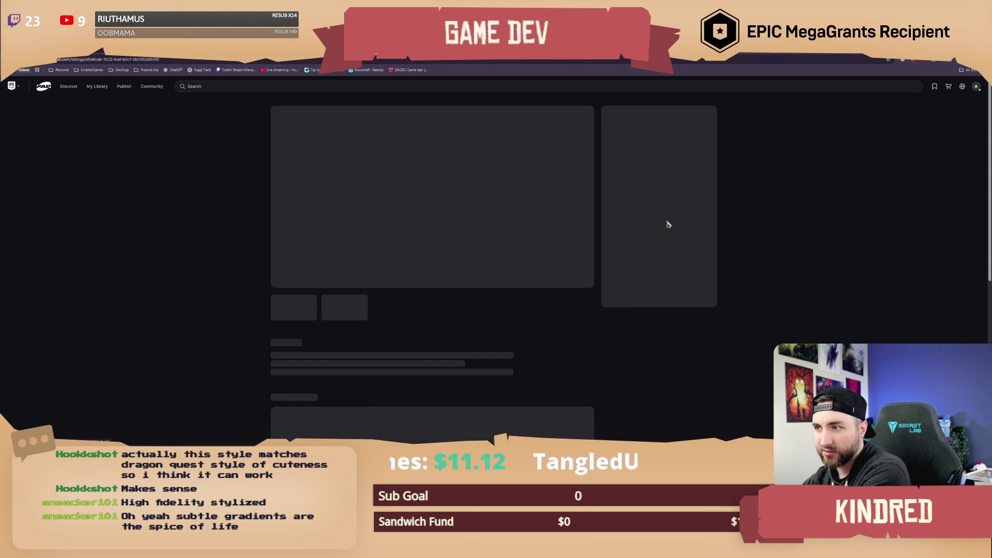
{"action": "left_click", "coordinate": [356, 313]}
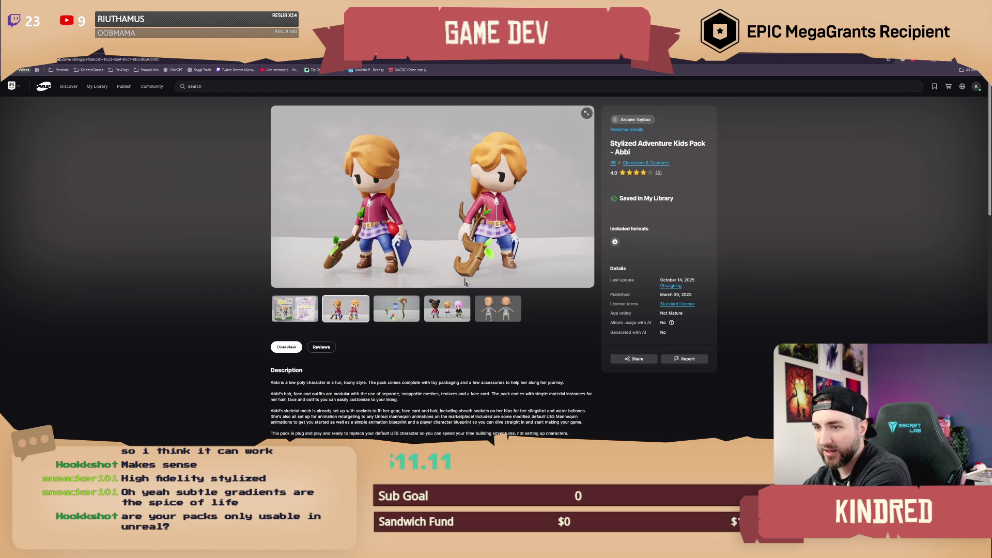
{"action": "left_click", "coordinate": [457, 311]}
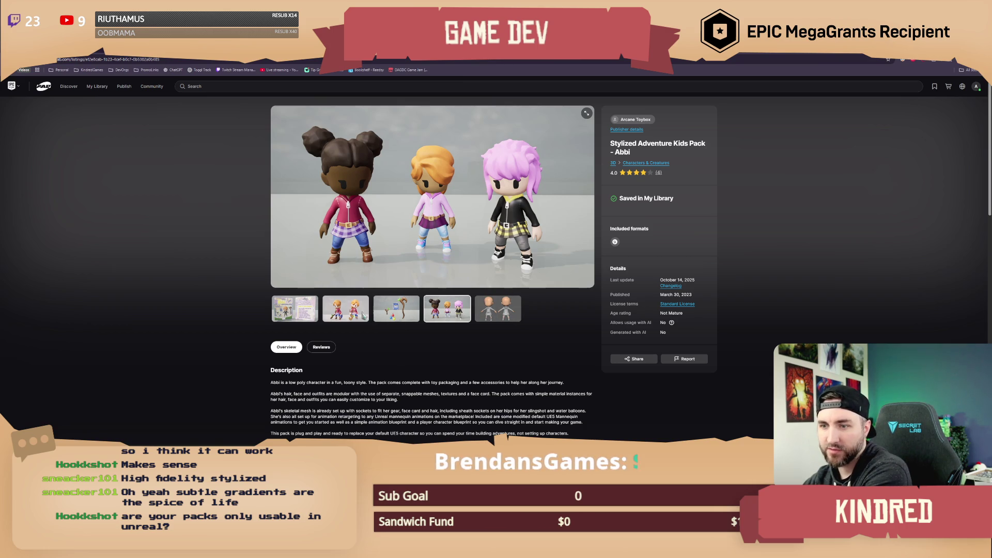
{"action": "left_click", "coordinate": [352, 314]}
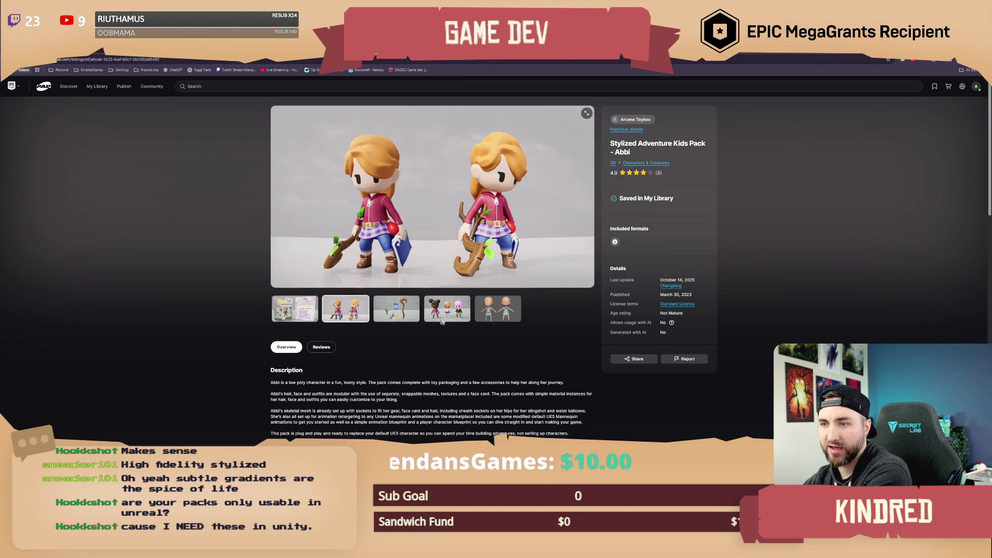
{"action": "left_click", "coordinate": [445, 320]}
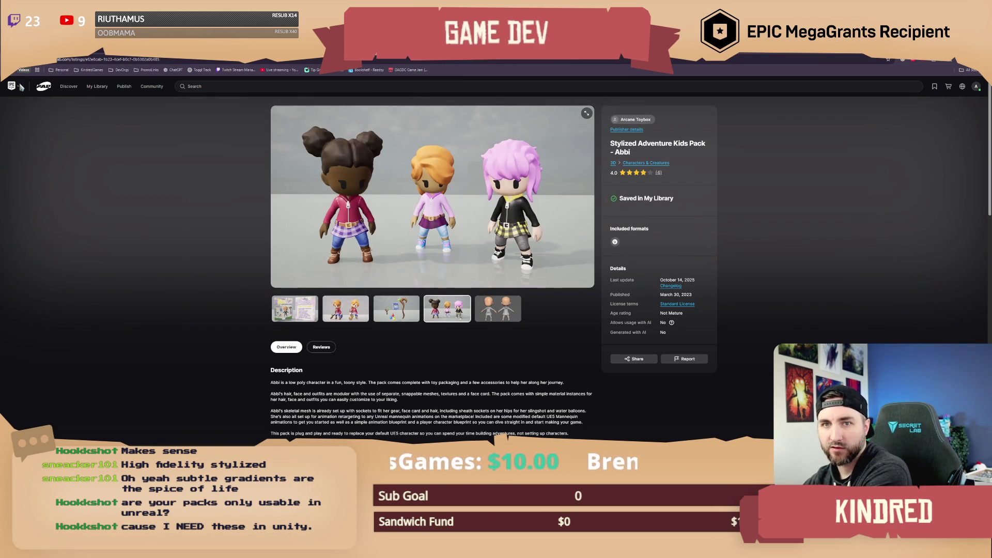
{"action": "key", "text": "alt+Left"}
{"action": "mouse_move", "coordinate": [12, 85]}
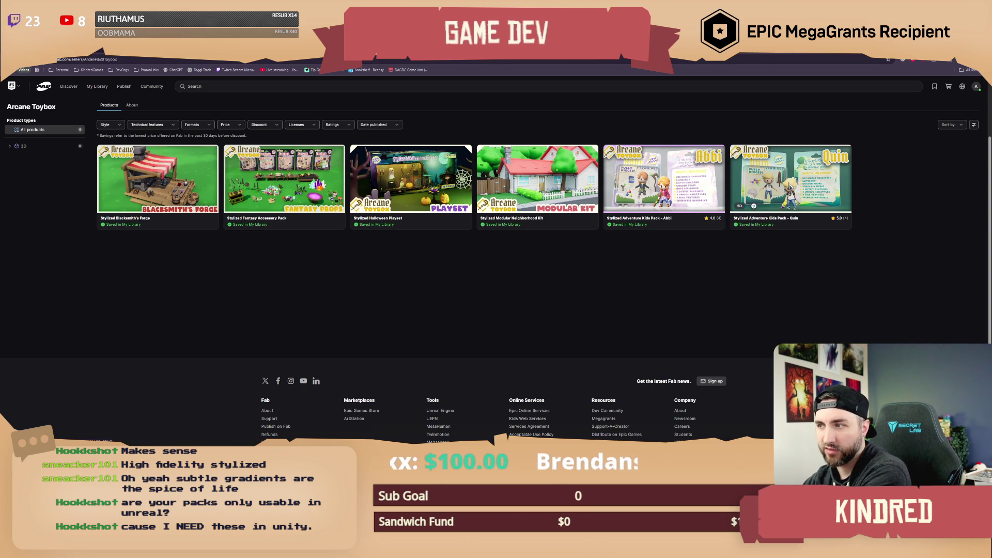
Open the Quin pack listing, view its weapons and three-kids renders, and return to the seller page.
{"action": "left_click", "coordinate": [791, 181]}
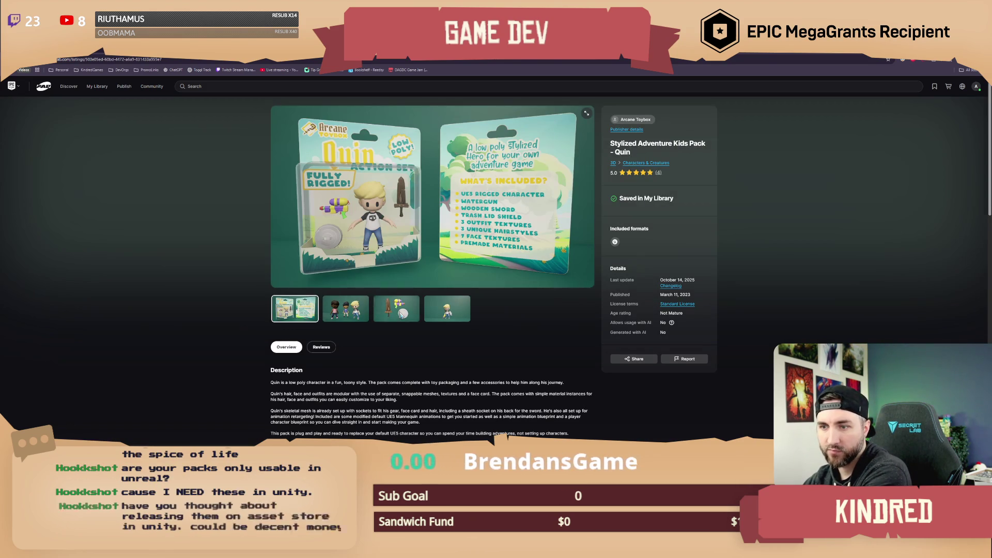
{"action": "left_click", "coordinate": [397, 308]}
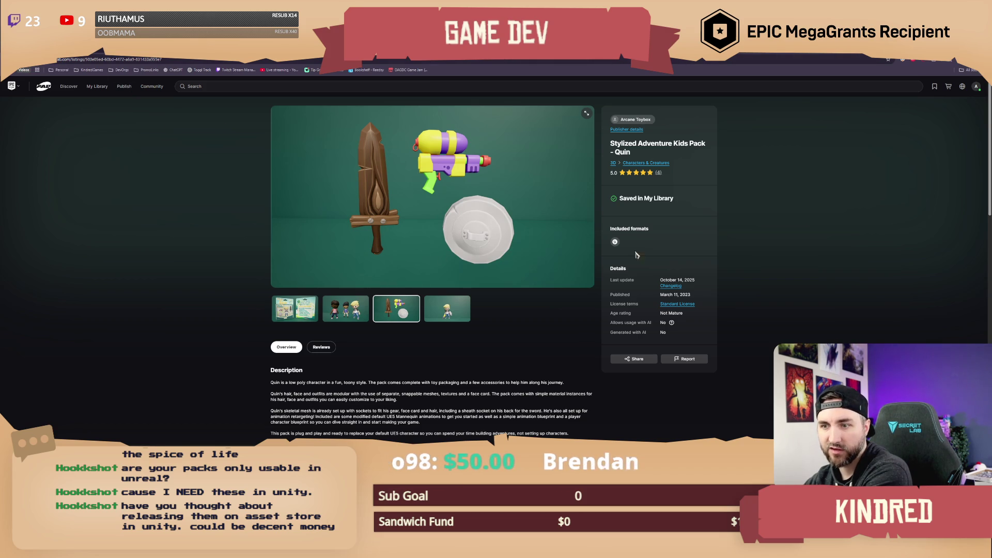
{"action": "left_click", "coordinate": [345, 302]}
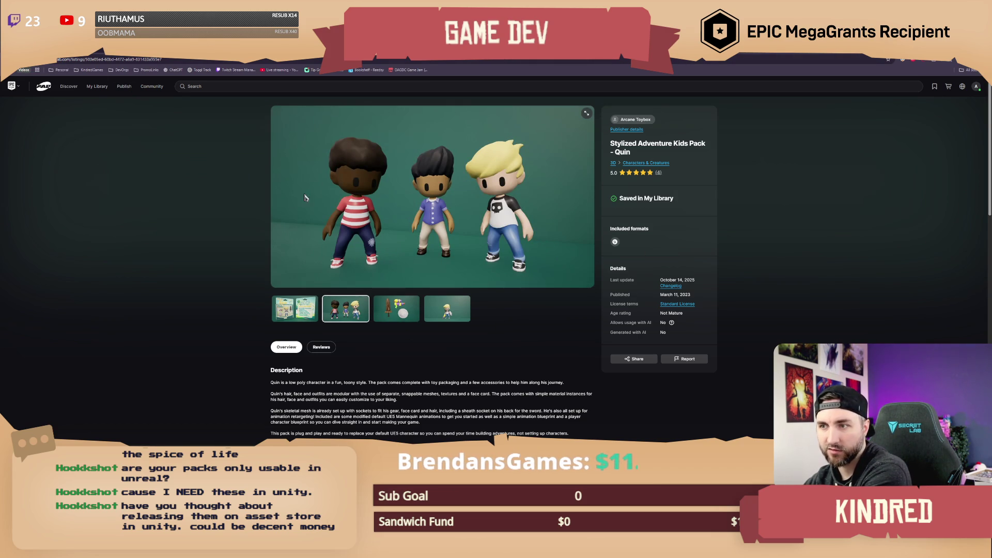
{"action": "left_click", "coordinate": [635, 119]}
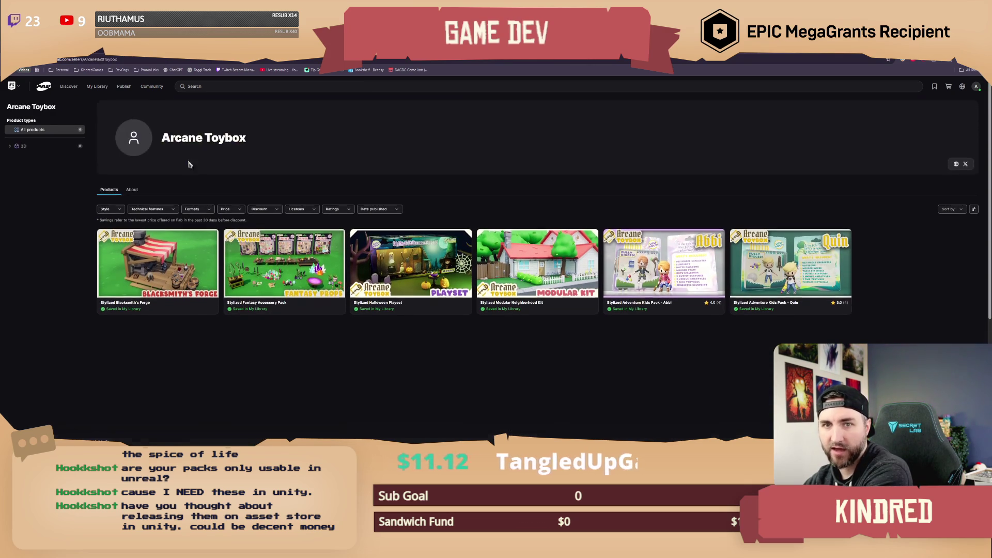
Switch to Fab's Unity channel page and enter 'stylized kid' in the search bar.
{"action": "mouse_move", "coordinate": [63, 91]}
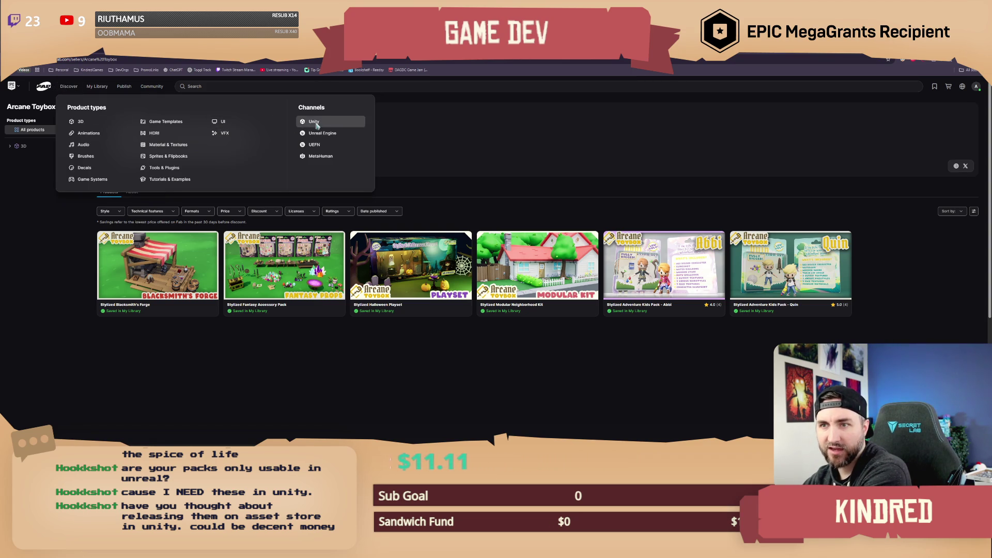
{"action": "left_click", "coordinate": [313, 122]}
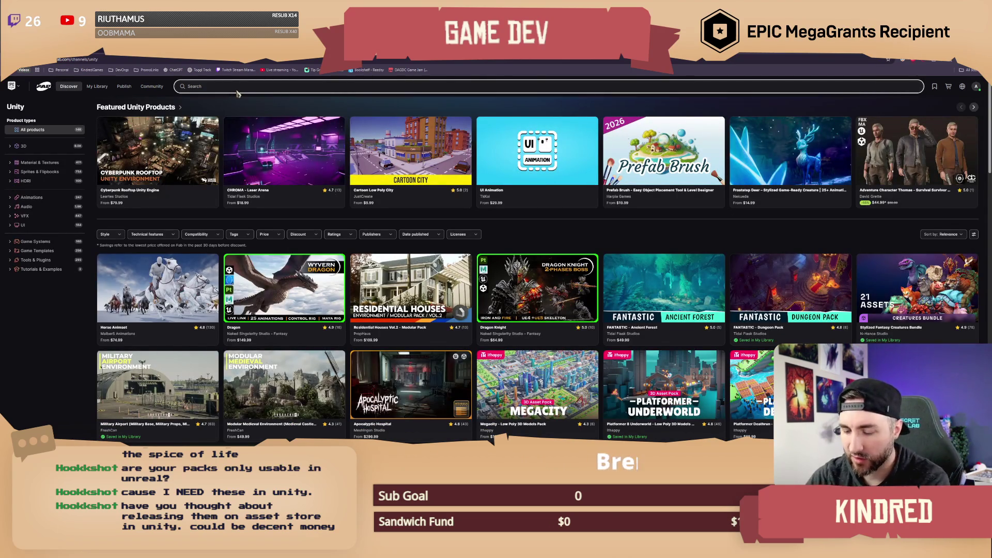
{"action": "type", "text": "stylized "}
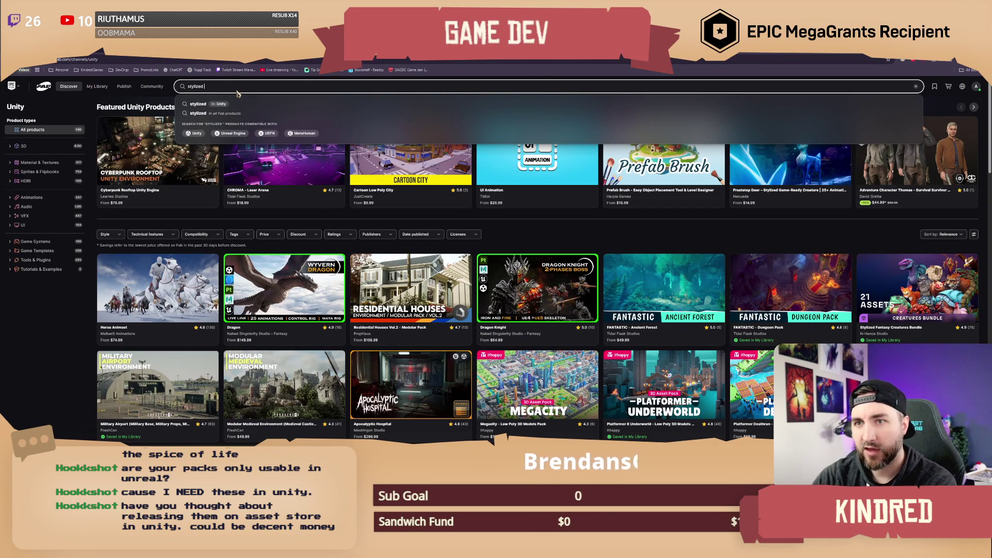
{"action": "type", "text": "kid"}
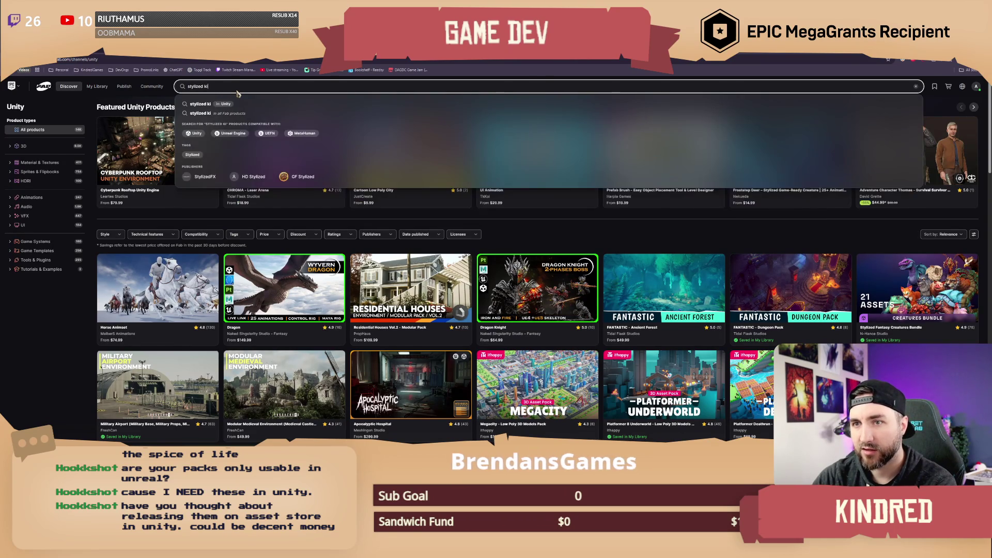
Run the 'stylized kid' search and filter the results to Unreal Engine products.
{"action": "key", "text": "Return"}
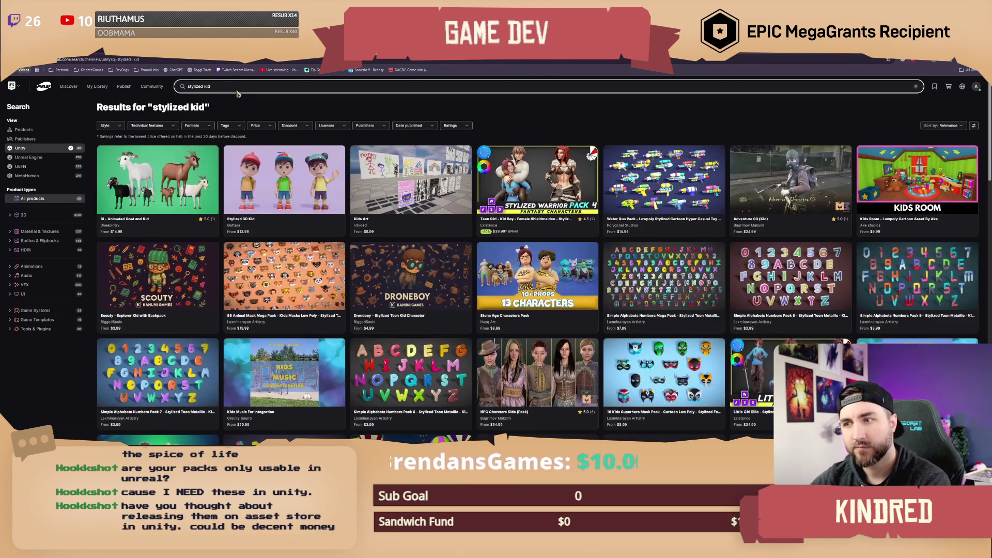
{"action": "scroll", "coordinate": [300, 123], "scroll_direction": "down", "scroll_amount": 1}
{"action": "scroll", "coordinate": [558, 222], "scroll_direction": "down", "scroll_amount": 6}
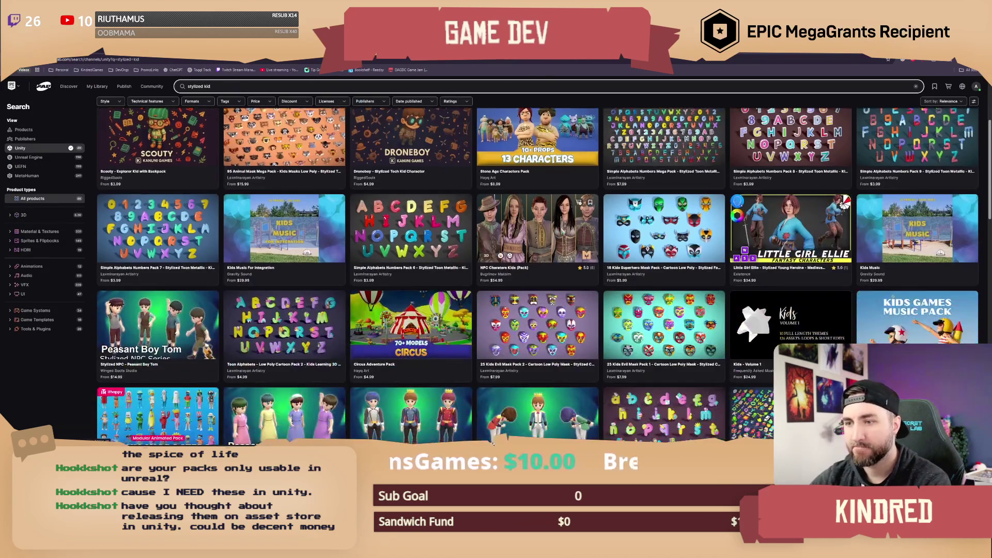
{"action": "scroll", "coordinate": [558, 221], "scroll_direction": "up", "scroll_amount": 6}
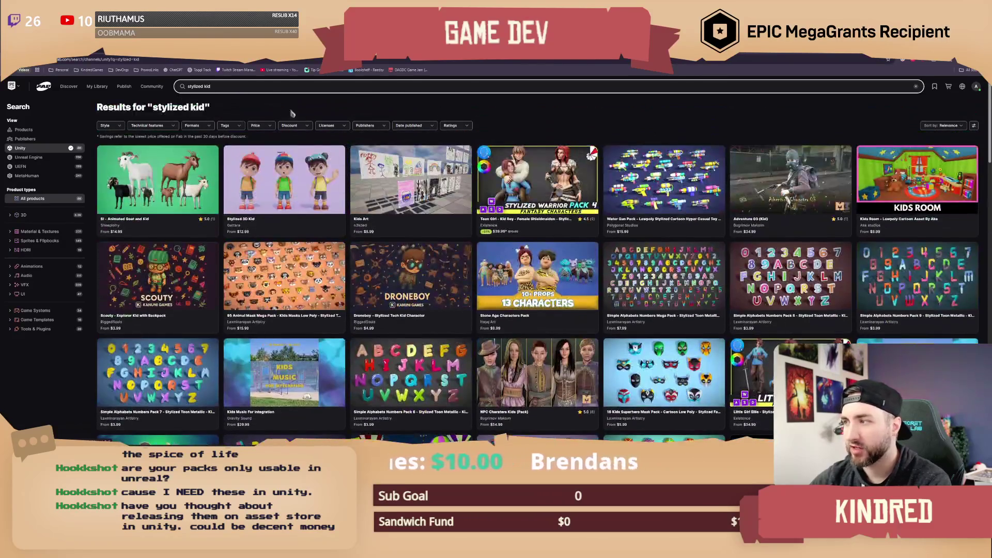
{"action": "left_click", "coordinate": [225, 86]}
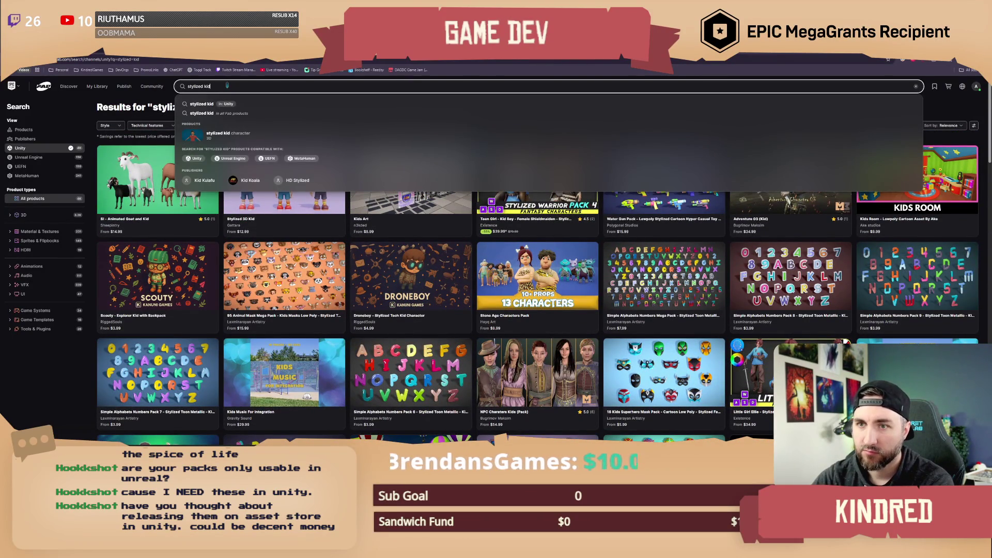
{"action": "key", "text": "Left"}
{"action": "key", "text": "Left"}
{"action": "key", "text": "Left"}
{"action": "key", "text": "BackSpace"}
{"action": "key", "text": "End"}
{"action": "key", "text": "Left"}
{"action": "key", "text": "Left"}
{"action": "key", "text": "Left"}
{"action": "key", "text": "End"}
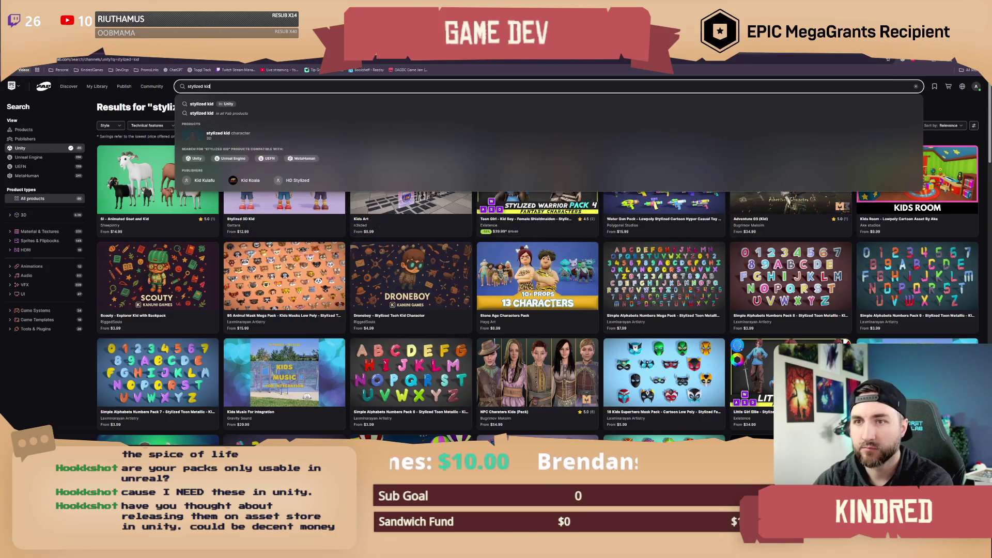
{"action": "left_click", "coordinate": [39, 158]}
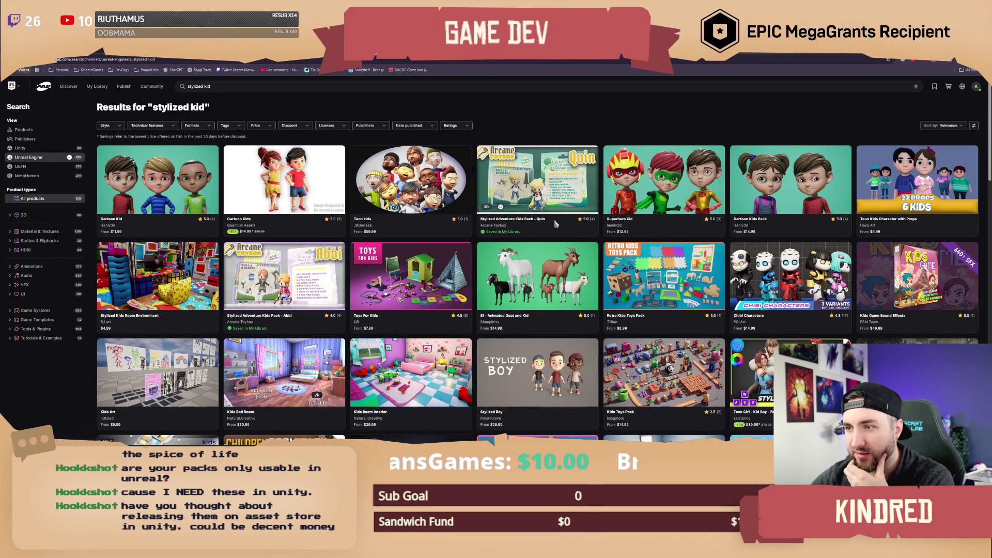
Search for 'stylized adventure kids pack' and filter the results to Unity.
{"action": "left_click", "coordinate": [223, 87]}
{"action": "key", "text": "BackSpace"}
{"action": "key", "text": "BackSpace"}
{"action": "key", "text": "BackSpace"}
{"action": "type", "text": "adventu"}
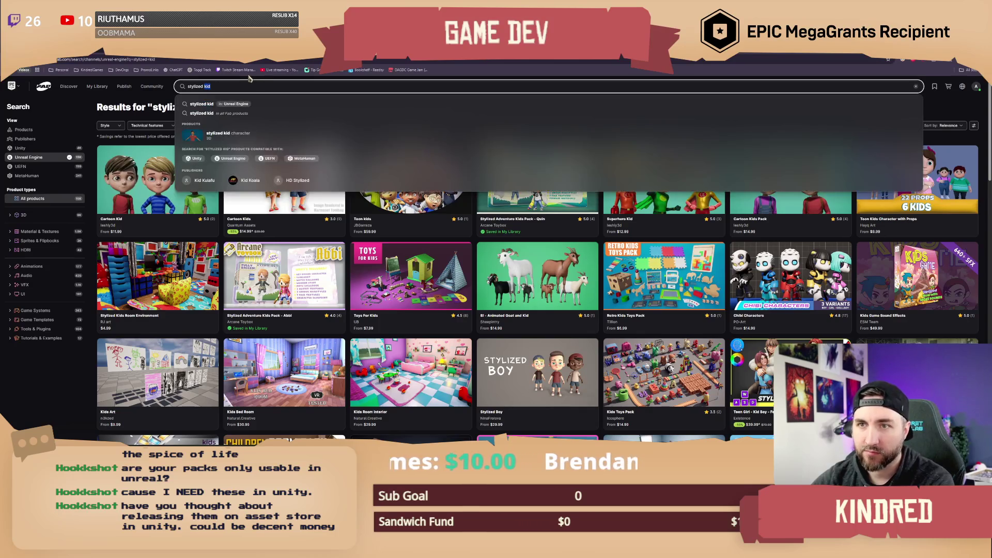
{"action": "type", "text": "re kids pack"}
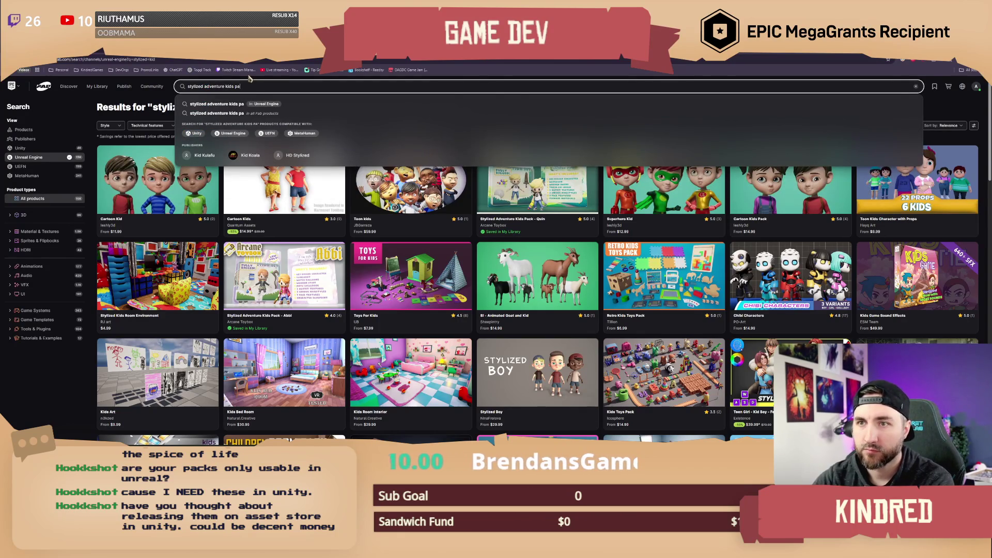
{"action": "key", "text": "Return"}
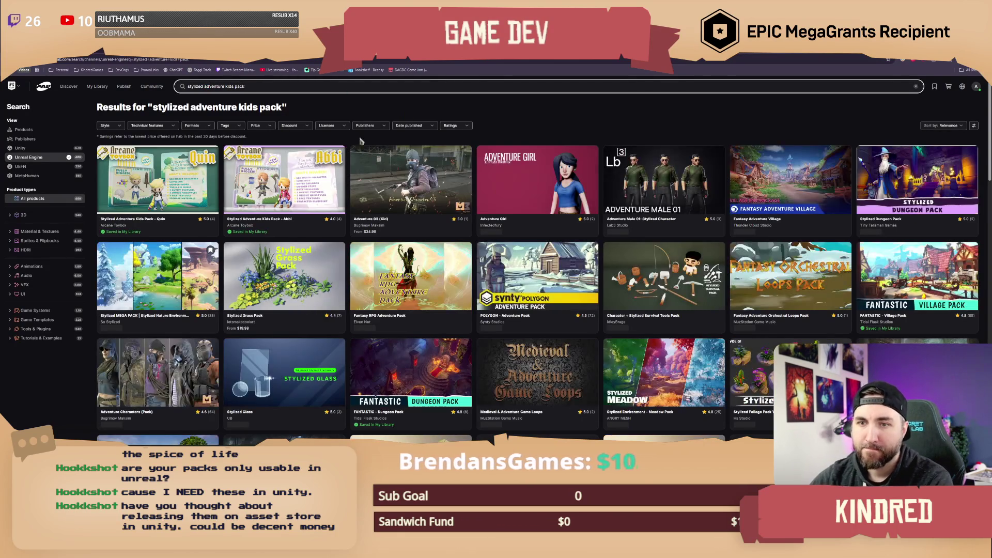
{"action": "left_click", "coordinate": [20, 148]}
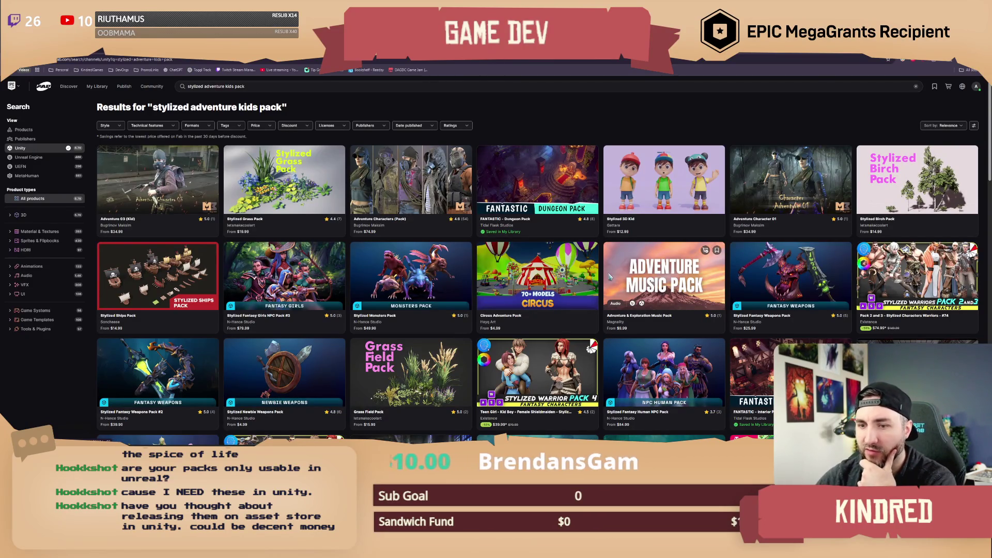
Scroll down through the Unity results for the adventure kids pack and back up.
{"action": "scroll", "coordinate": [622, 267], "scroll_direction": "down", "scroll_amount": 1}
{"action": "scroll", "coordinate": [624, 266], "scroll_direction": "down", "scroll_amount": 8}
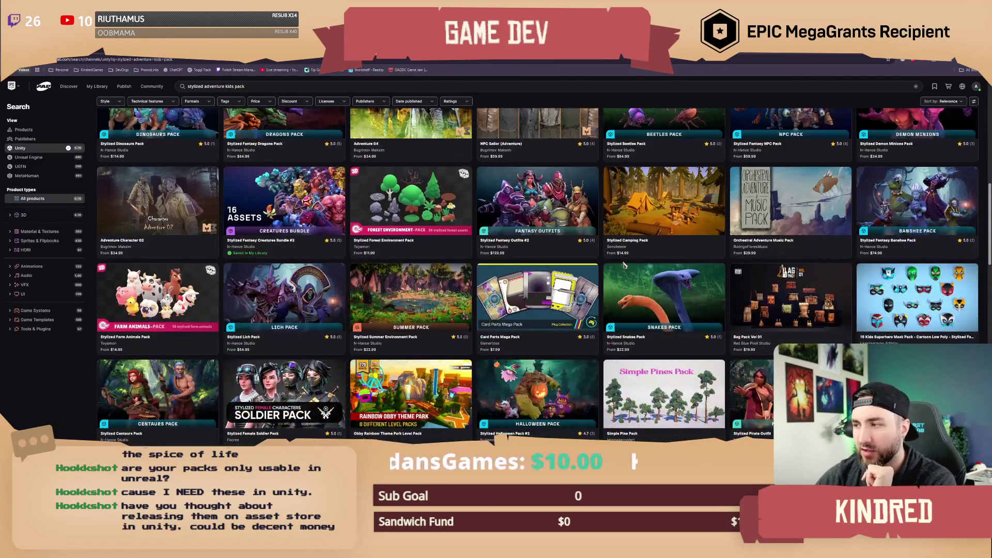
{"action": "scroll", "coordinate": [623, 265], "scroll_direction": "down", "scroll_amount": 3}
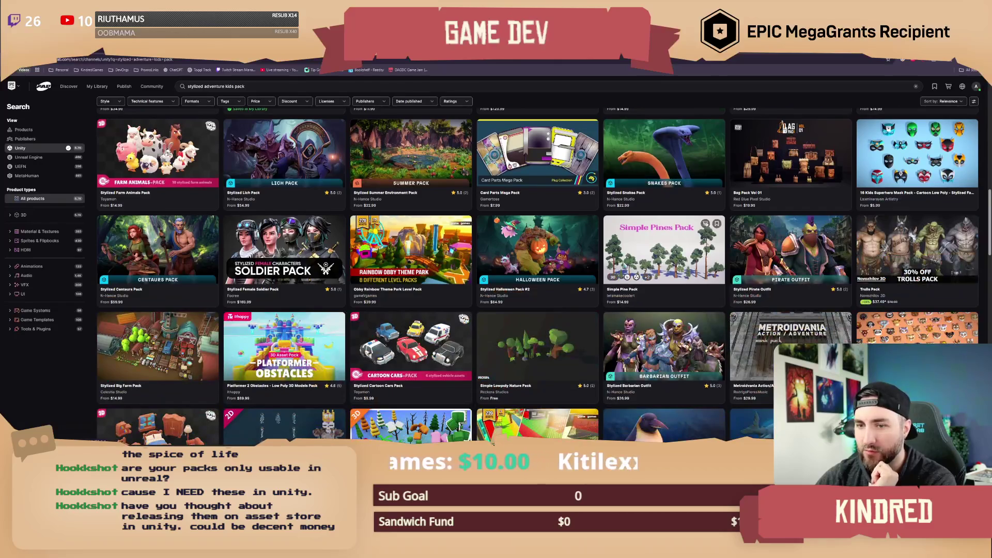
{"action": "scroll", "coordinate": [624, 265], "scroll_direction": "down", "scroll_amount": 2}
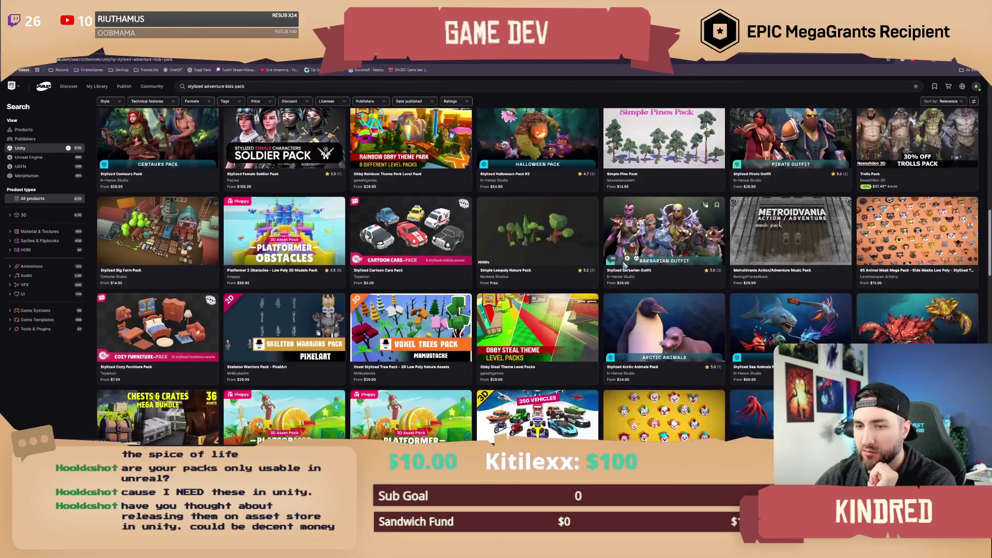
{"action": "scroll", "coordinate": [624, 265], "scroll_direction": "down", "scroll_amount": 3}
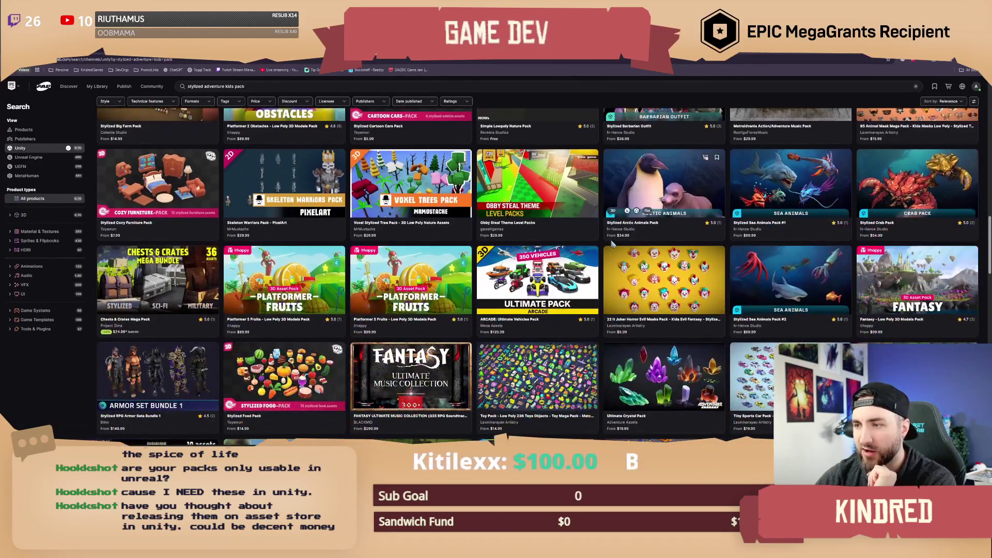
{"action": "scroll", "coordinate": [605, 247], "scroll_direction": "down", "scroll_amount": 5}
{"action": "scroll", "coordinate": [604, 244], "scroll_direction": "down", "scroll_amount": 3}
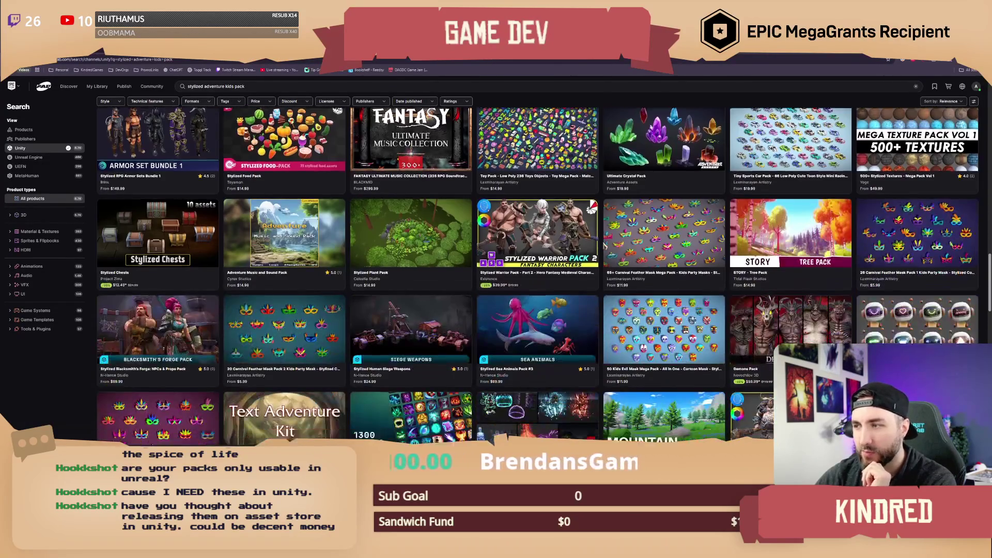
{"action": "scroll", "coordinate": [605, 247], "scroll_direction": "down", "scroll_amount": 15}
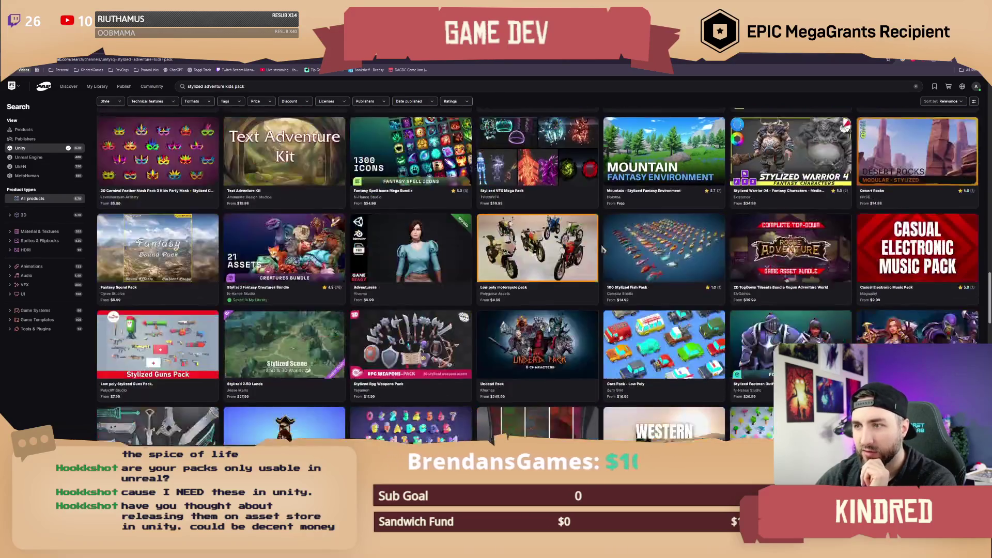
{"action": "scroll", "coordinate": [603, 249], "scroll_direction": "up", "scroll_amount": 20}
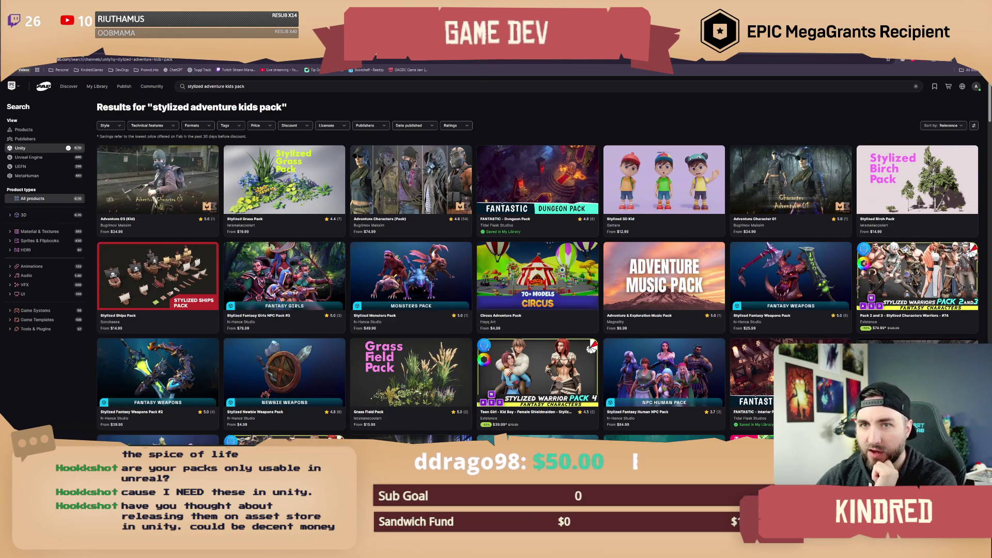
{"action": "key", "text": "ctrl+t"}
Search the web for 'itch.io kindred', open the Kindred Games itch.io page, and scroll its listings.
{"action": "type", "text": "itch."}
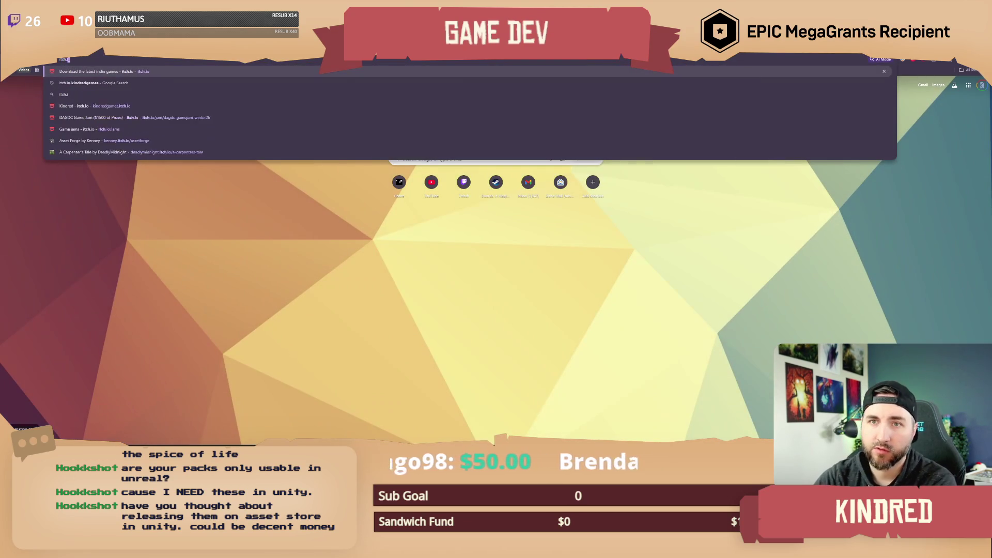
{"action": "type", "text": "io kindred"}
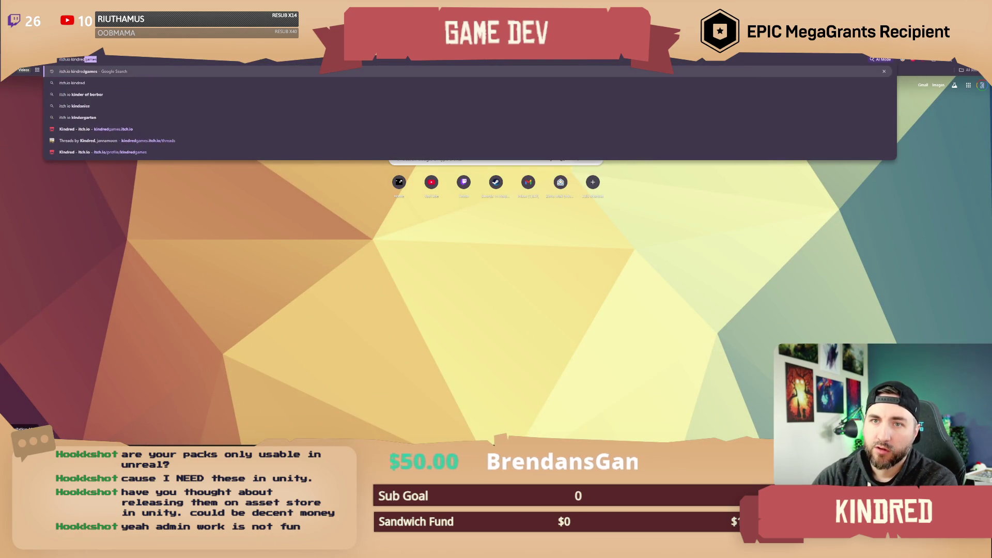
{"action": "key", "text": "Return"}
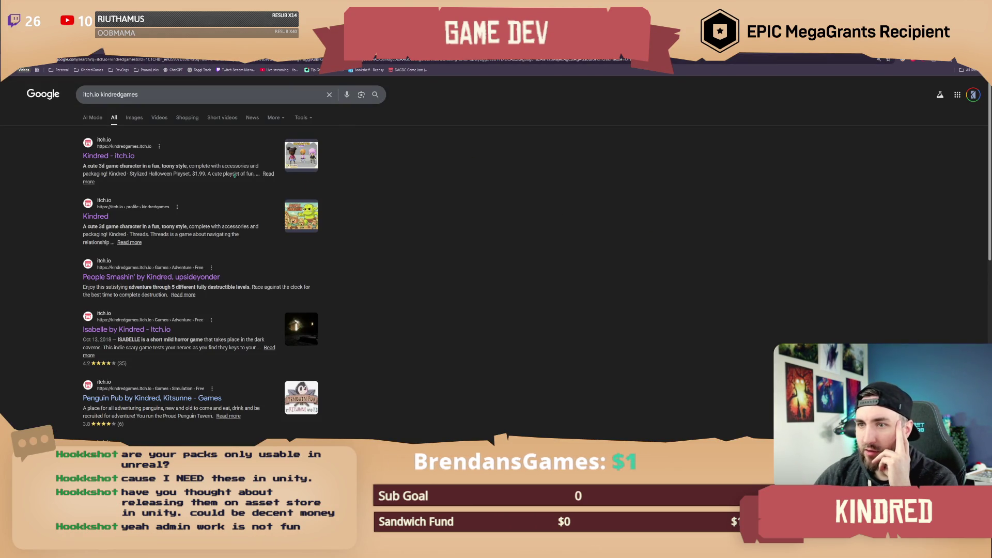
{"action": "left_click", "coordinate": [121, 157]}
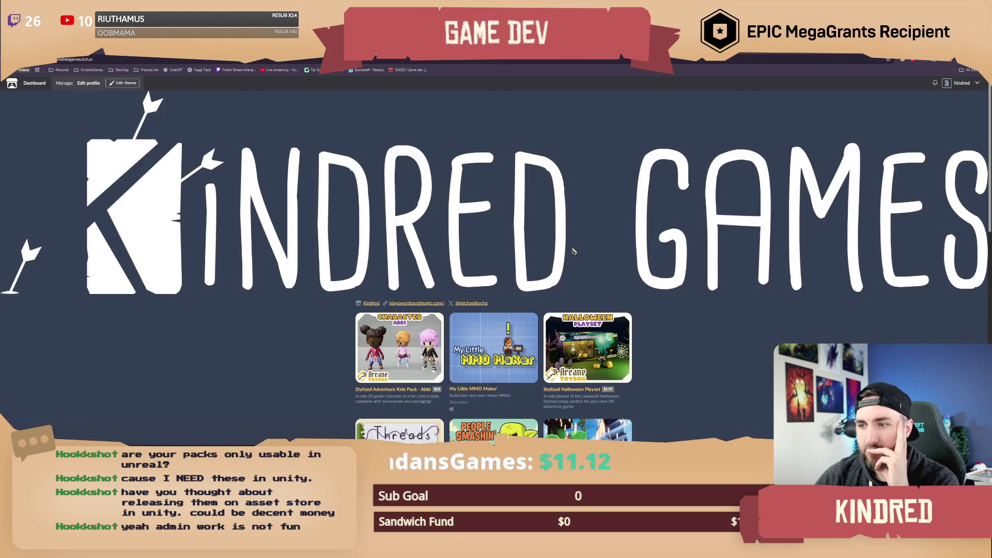
{"action": "scroll", "coordinate": [647, 254], "scroll_direction": "down", "scroll_amount": 2}
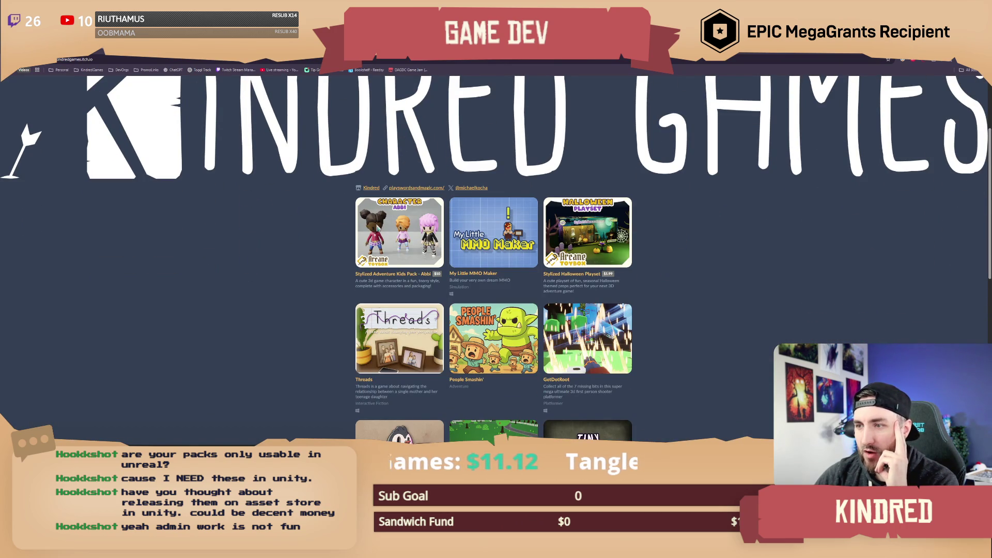
{"action": "scroll", "coordinate": [669, 250], "scroll_direction": "down", "scroll_amount": 1}
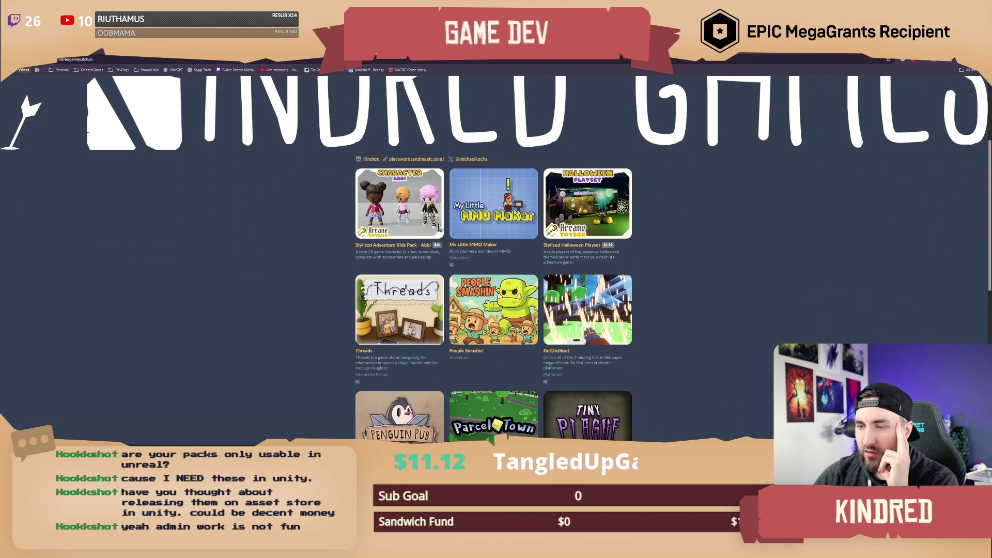
Review the $10 Stylized Adventure Kids Pack - Abbi itch.io page, then switch back to Fab and Unreal Editor.
{"action": "left_click", "coordinate": [400, 207]}
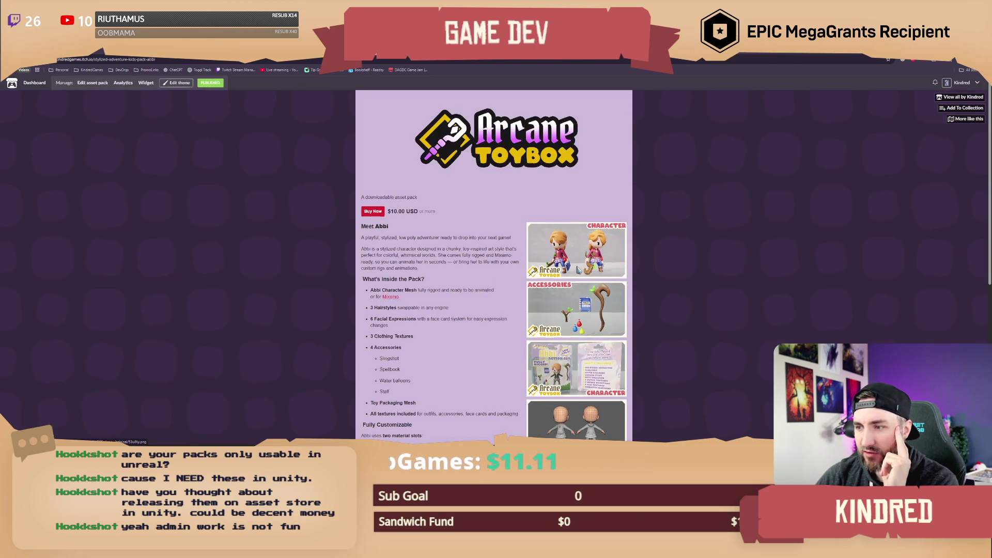
{"action": "scroll", "coordinate": [570, 279], "scroll_direction": "down", "scroll_amount": 2}
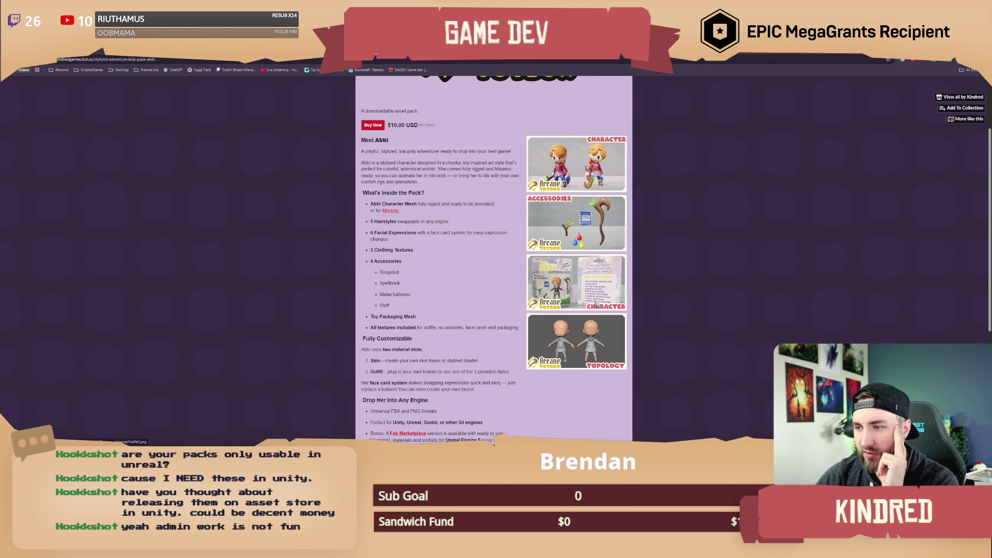
{"action": "scroll", "coordinate": [597, 305], "scroll_direction": "down", "scroll_amount": 2}
{"action": "scroll", "coordinate": [597, 305], "scroll_direction": "down", "scroll_amount": 2}
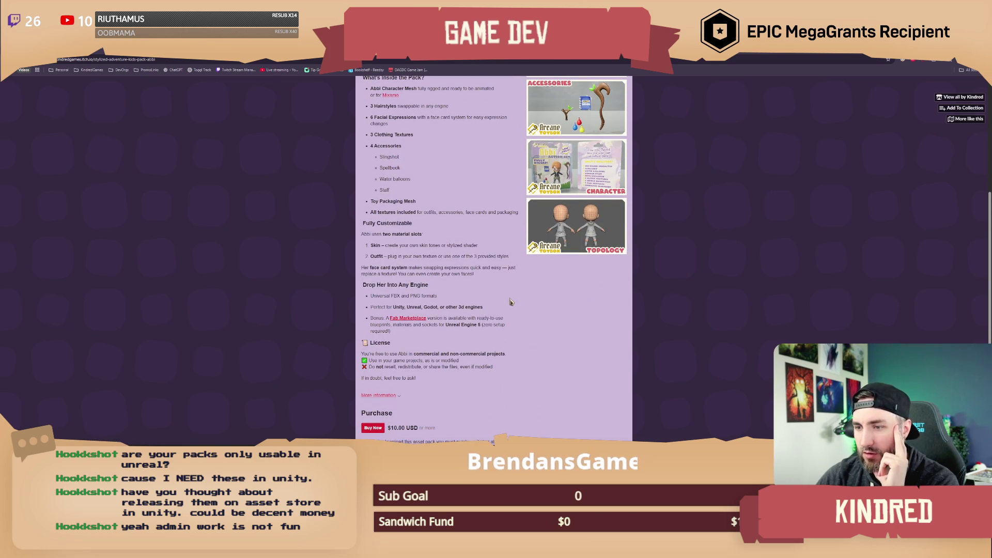
{"action": "scroll", "coordinate": [510, 302], "scroll_direction": "down", "scroll_amount": 2}
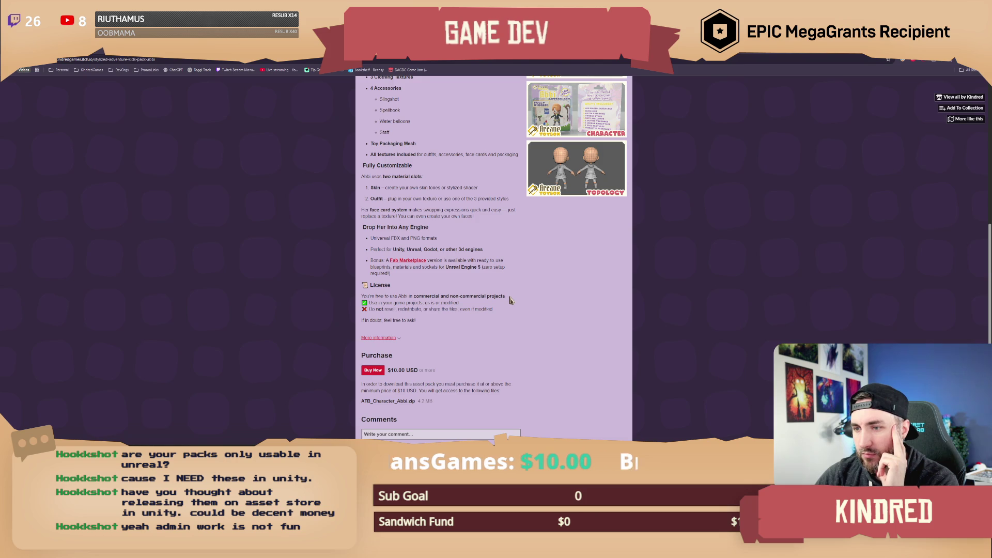
{"action": "scroll", "coordinate": [522, 295], "scroll_direction": "up", "scroll_amount": 5}
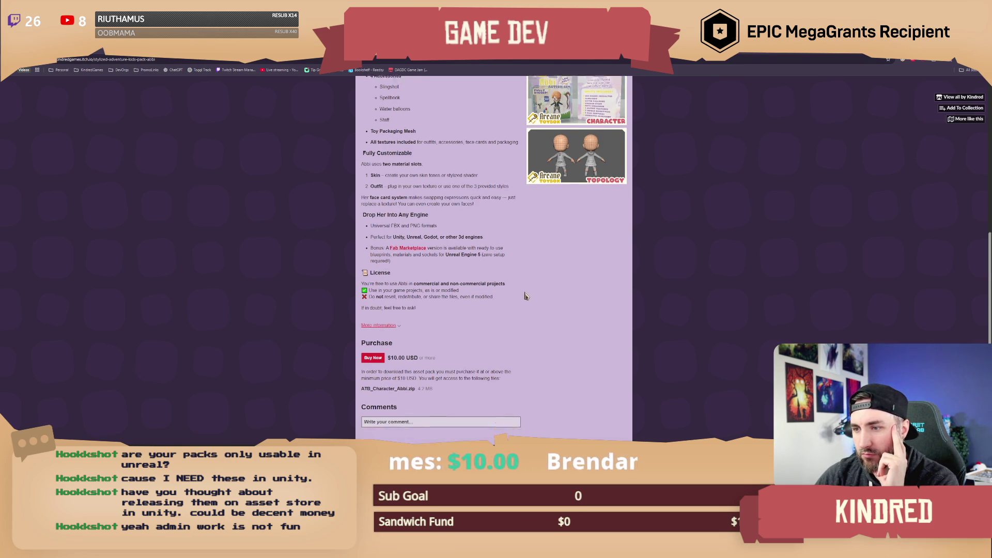
{"action": "scroll", "coordinate": [521, 303], "scroll_direction": "up", "scroll_amount": 3}
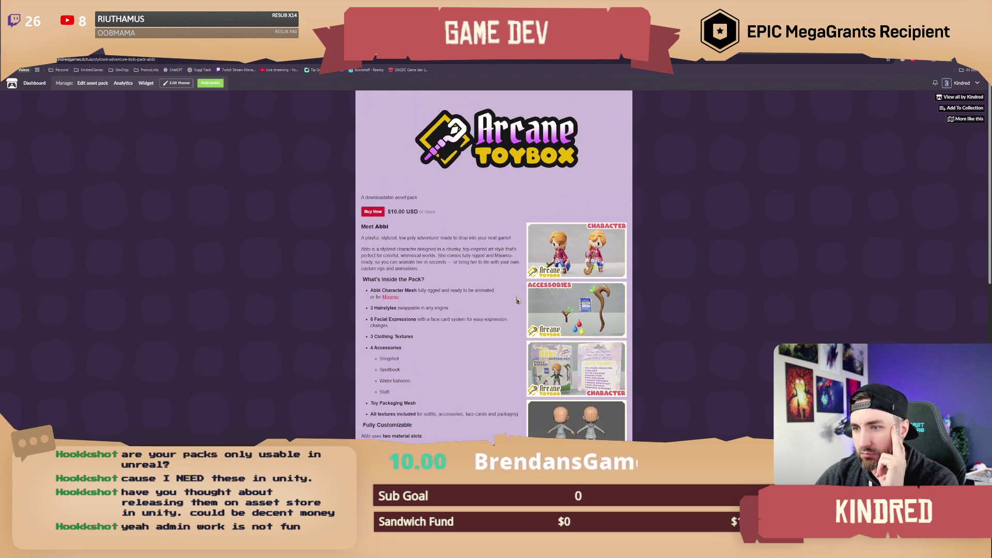
{"action": "scroll", "coordinate": [488, 250], "scroll_direction": "down", "scroll_amount": 2}
{"action": "scroll", "coordinate": [488, 250], "scroll_direction": "up", "scroll_amount": 3}
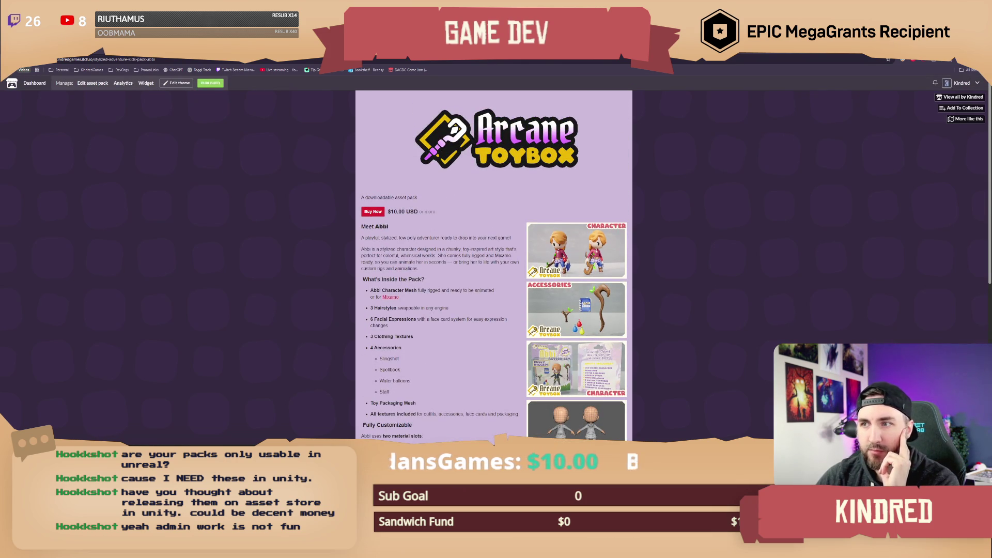
{"action": "key", "text": "ctrl+Tab"}
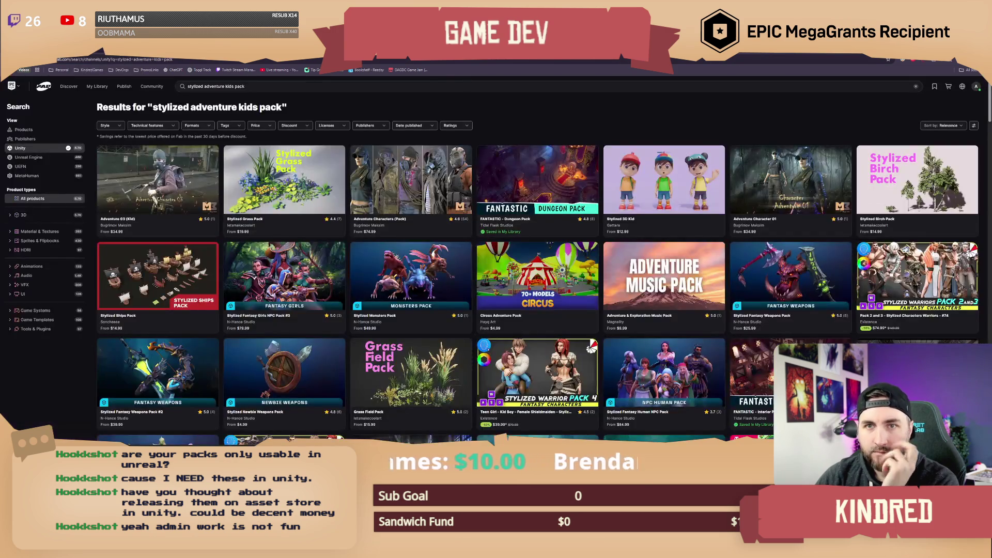
{"action": "key", "text": "alt+Tab"}
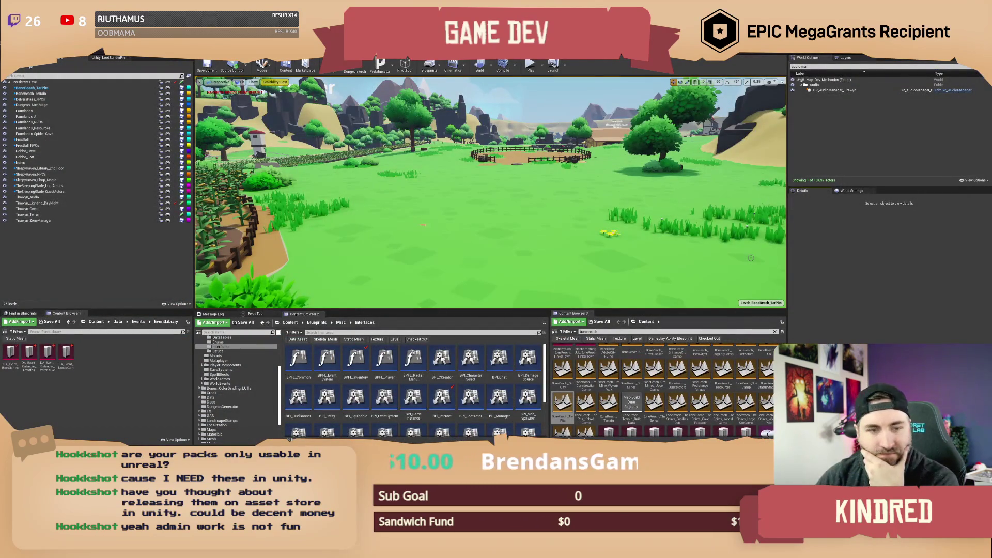